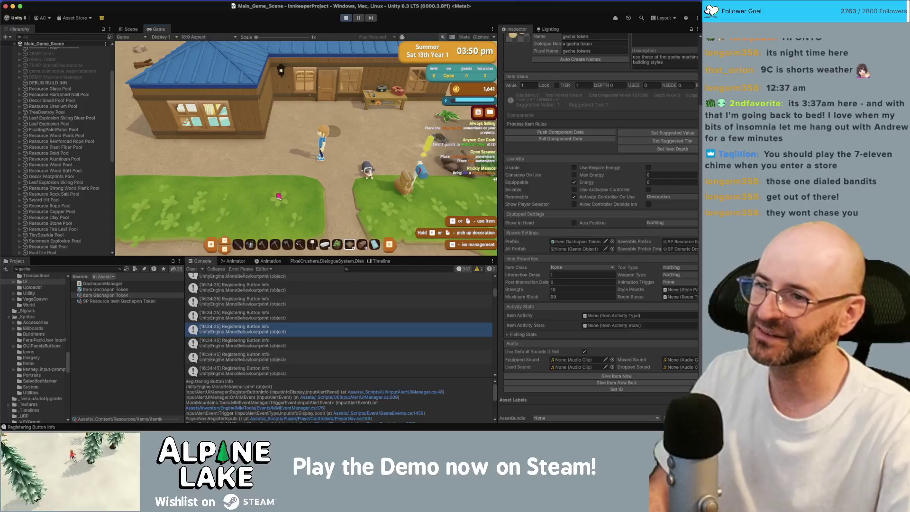
Equip the slot-4 tool and dig holes in the yard west of the inn.
key("4")
scroll(318, 164, "up", 1)
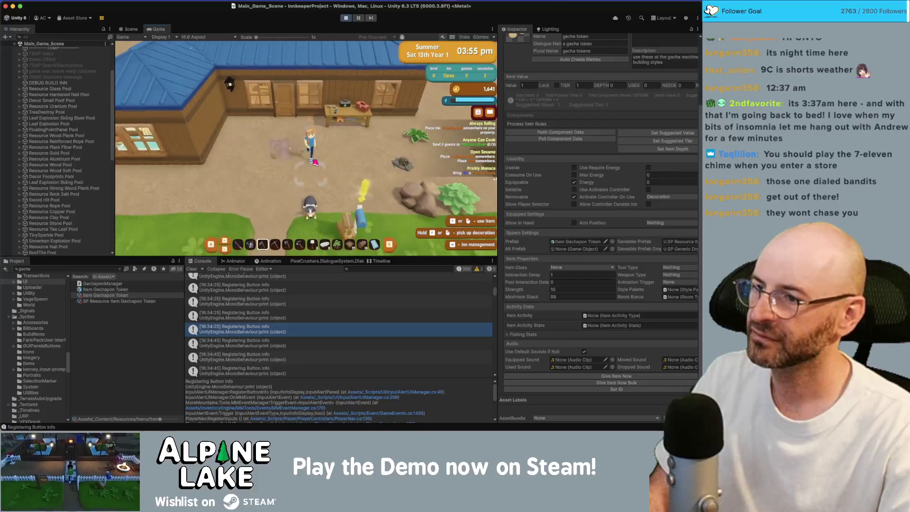
left_click(314, 163)
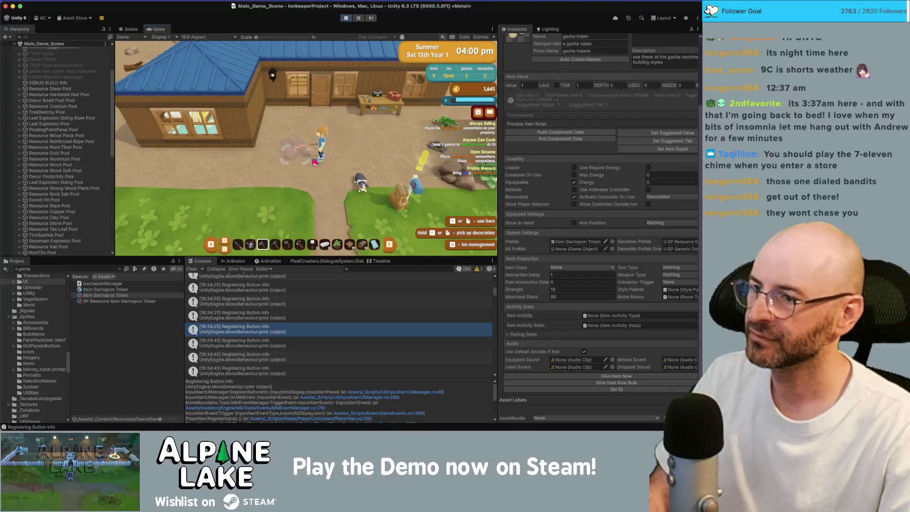
key("a")
left_click(314, 162)
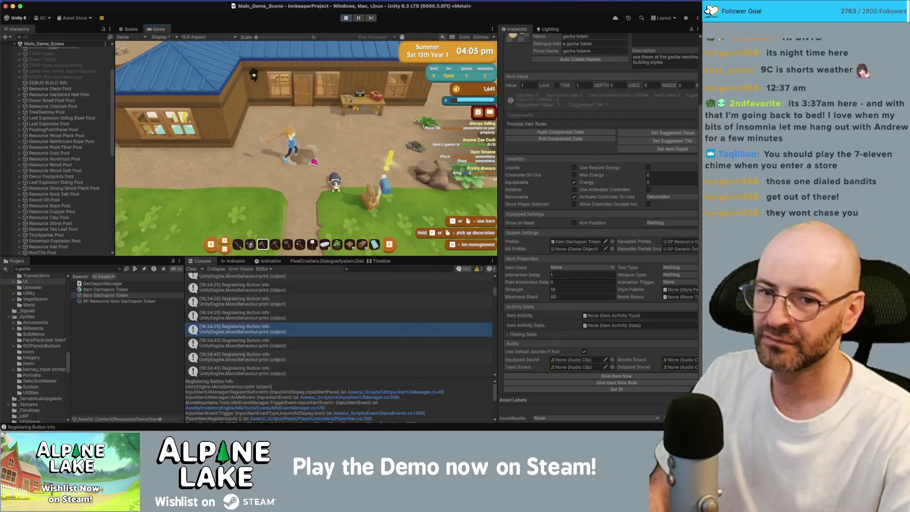
key("a")
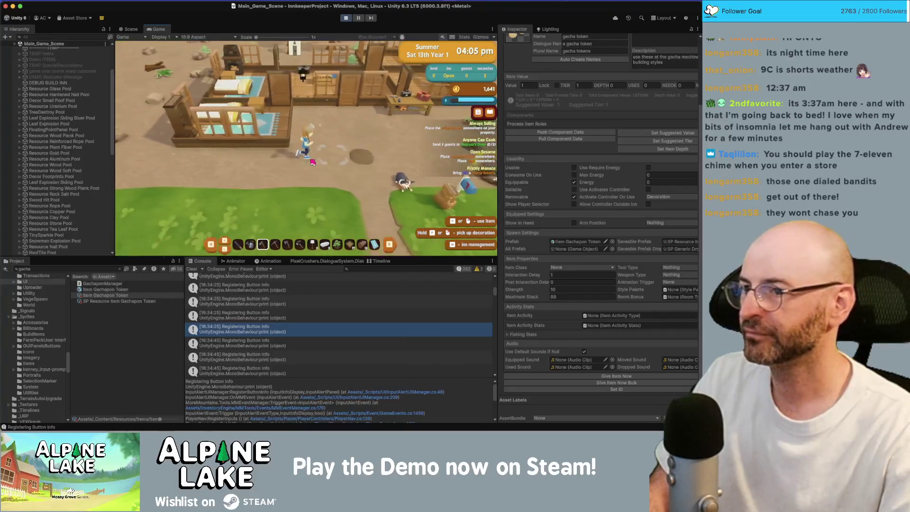
left_click(312, 162)
Walk further west, then bring the Miro Story board forward and pan across it.
key("a")
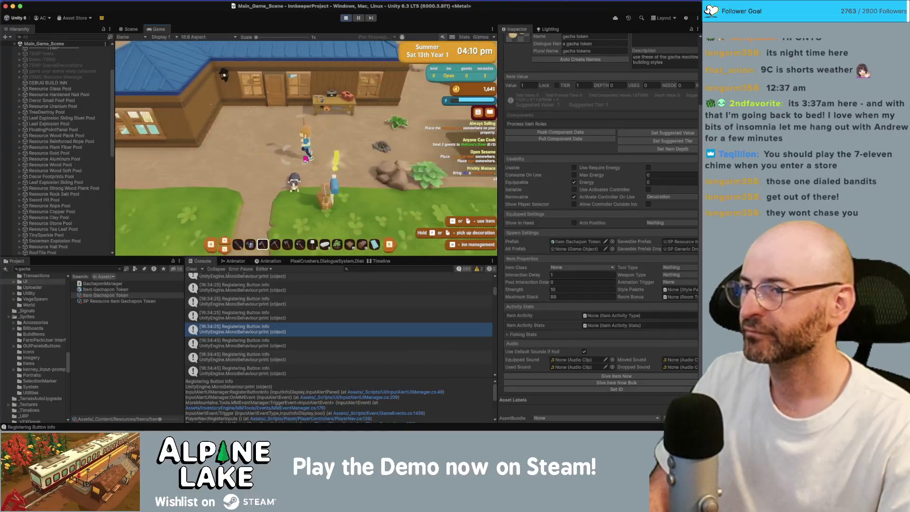
key("super+Tab")
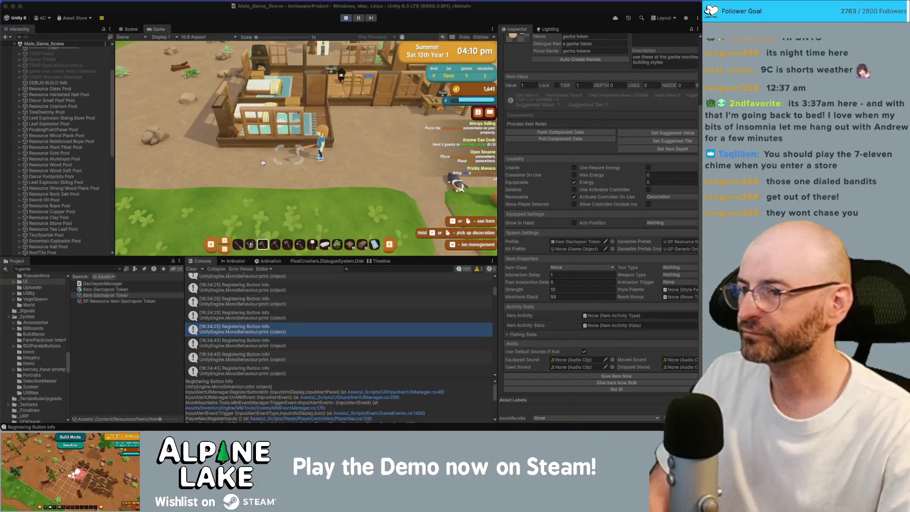
left_click_drag(248, 164, 211, 173)
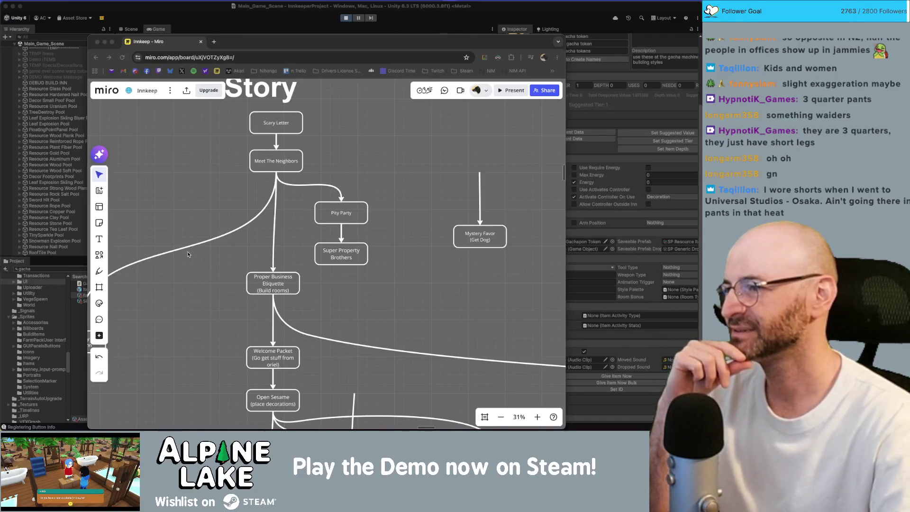
Focus the Miro Story board window and hide it to reveal Unity's running game.
left_click(202, 205)
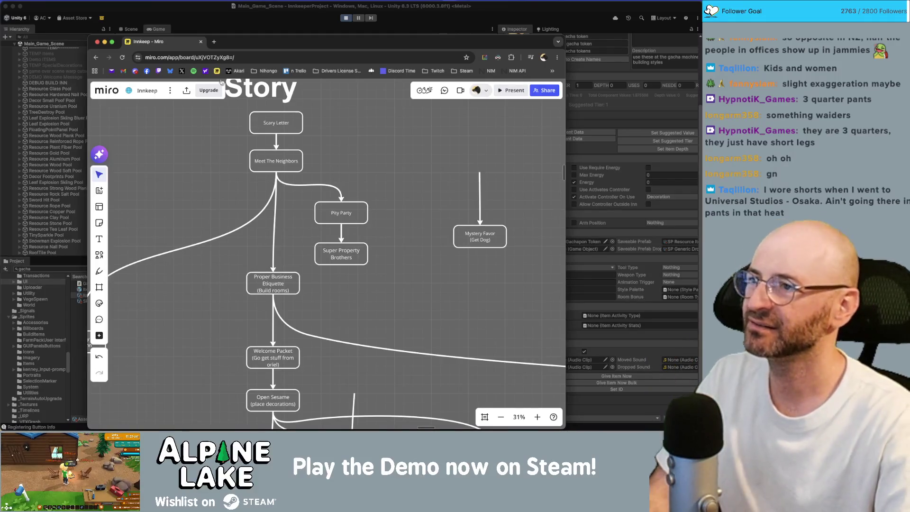
left_click(232, 24)
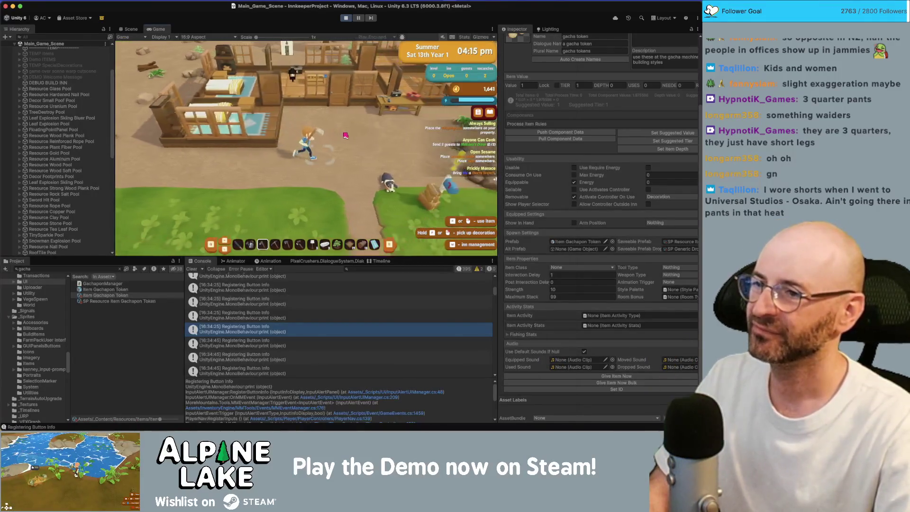
Walk the character in and out of the inn and around the bedrooms.
key("w")
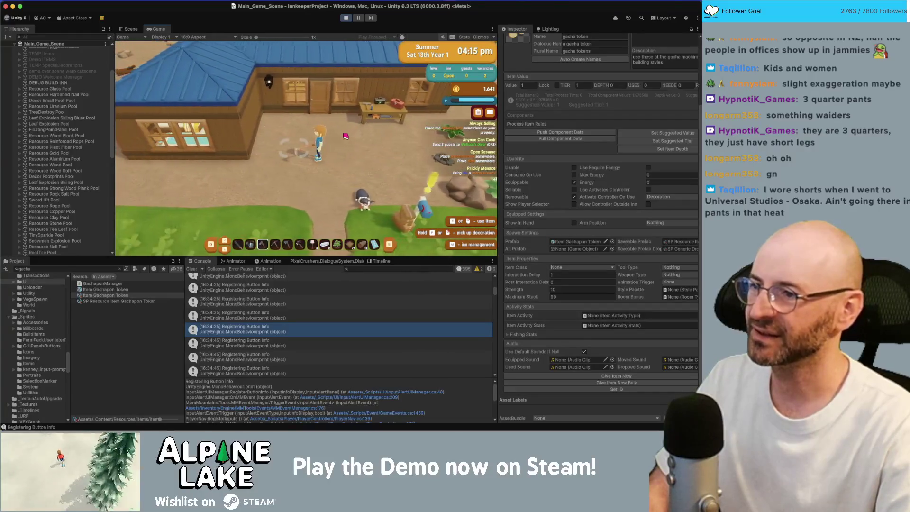
key("s")
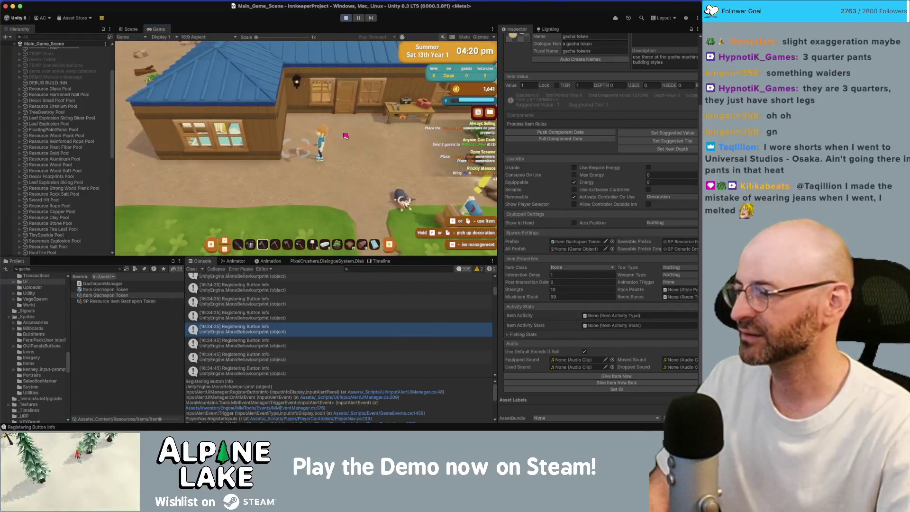
key("w")
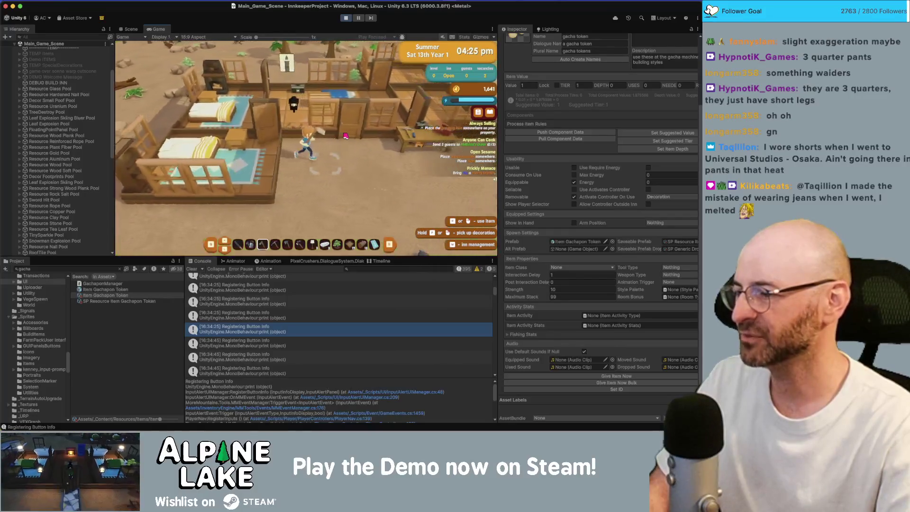
key("w")
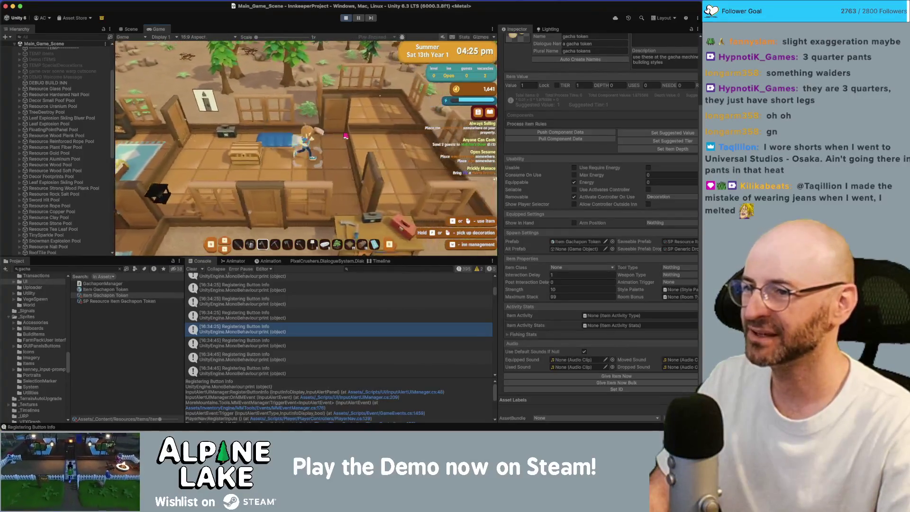
key("a")
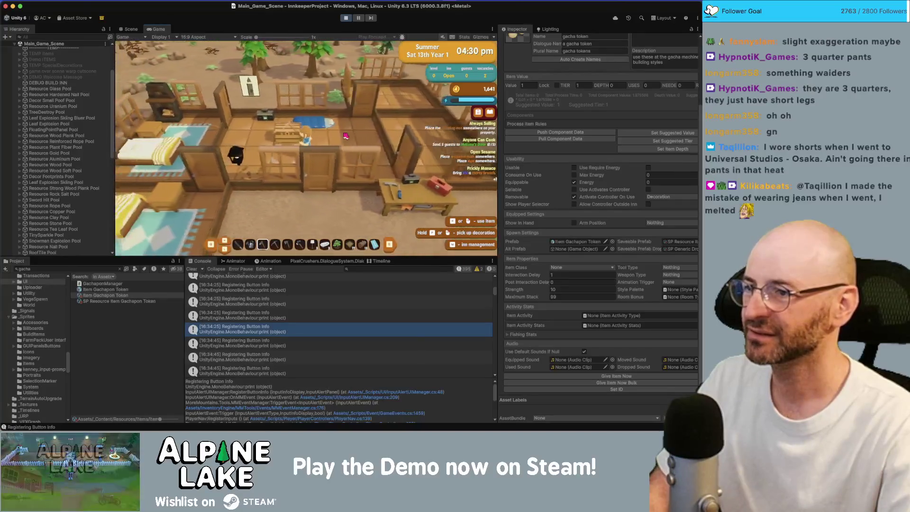
key("w")
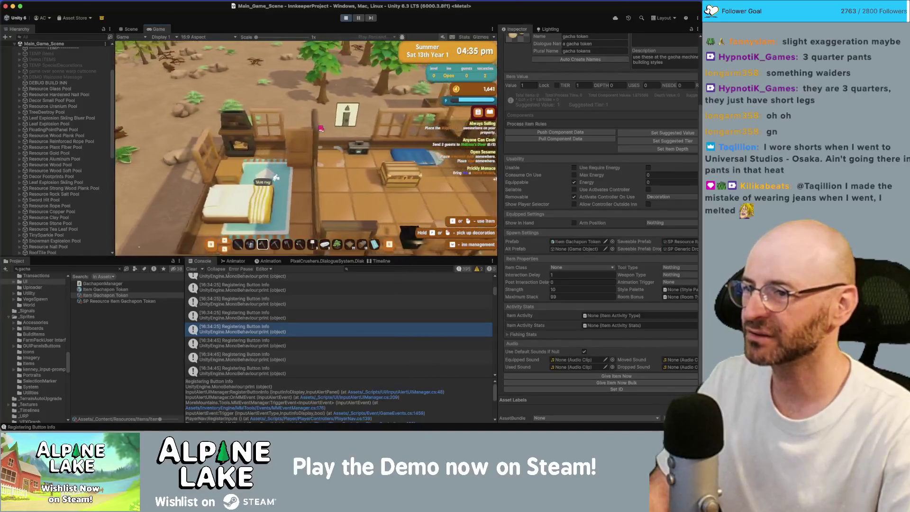
key("s")
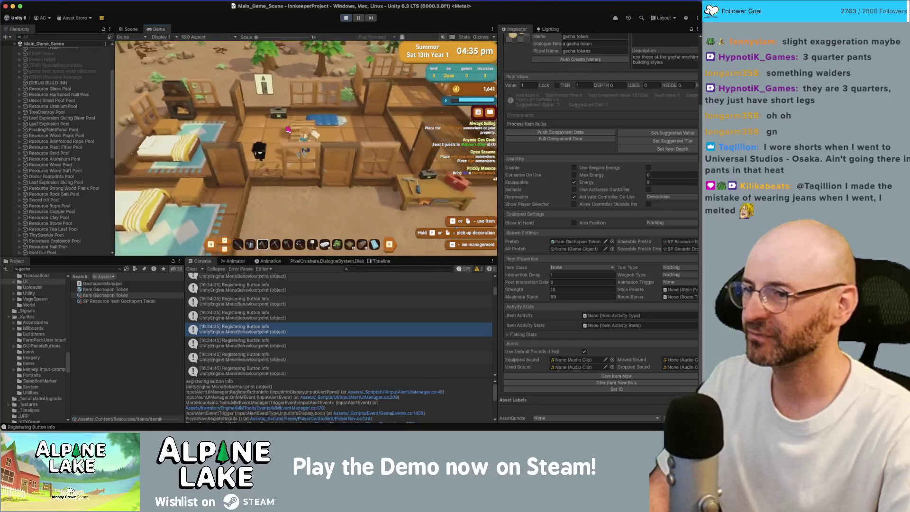
key("w")
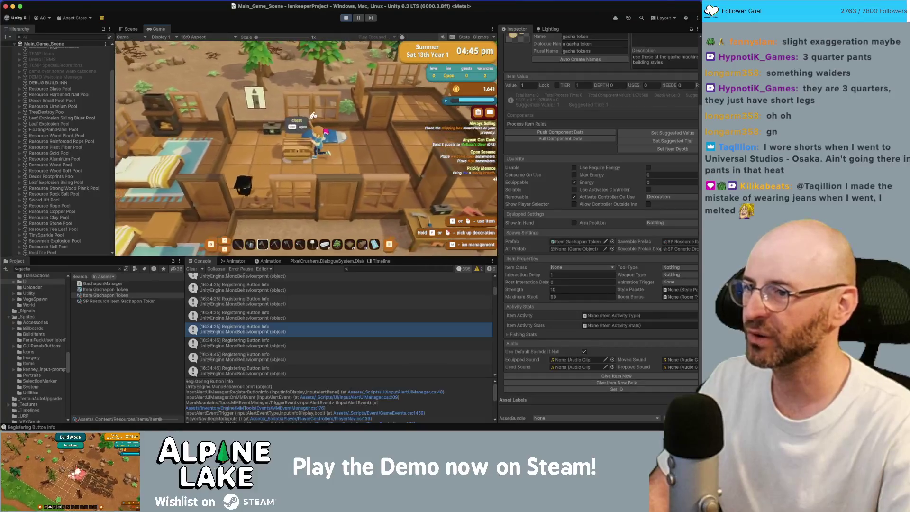
Walk west by the fireplace and back out into the front yard, then leave the Game view.
key("a")
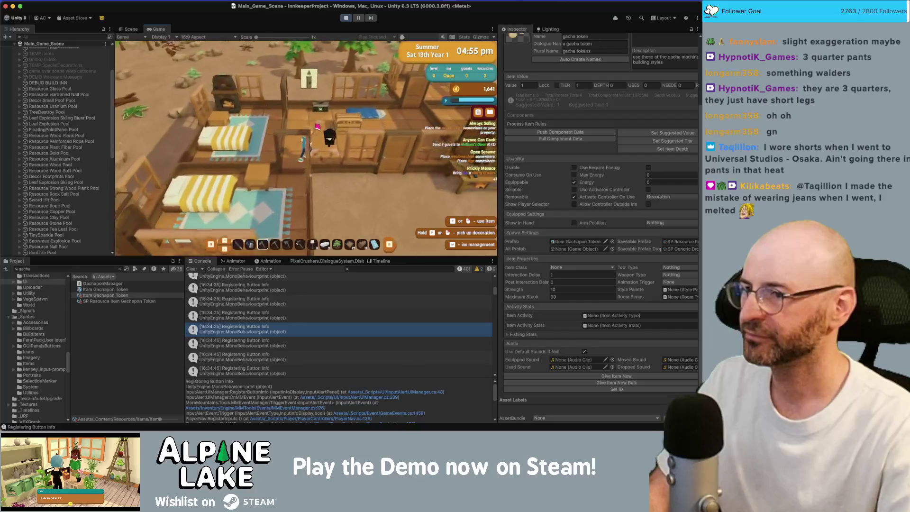
key("s")
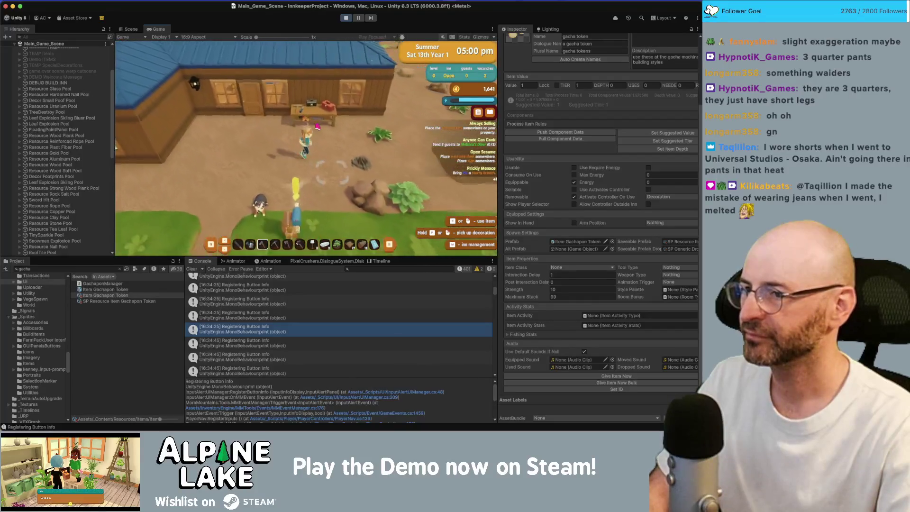
key("a")
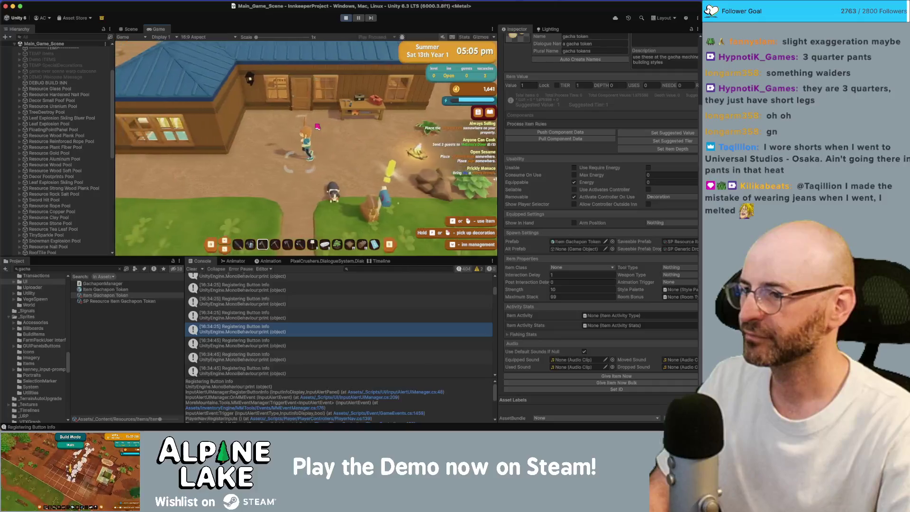
key("s")
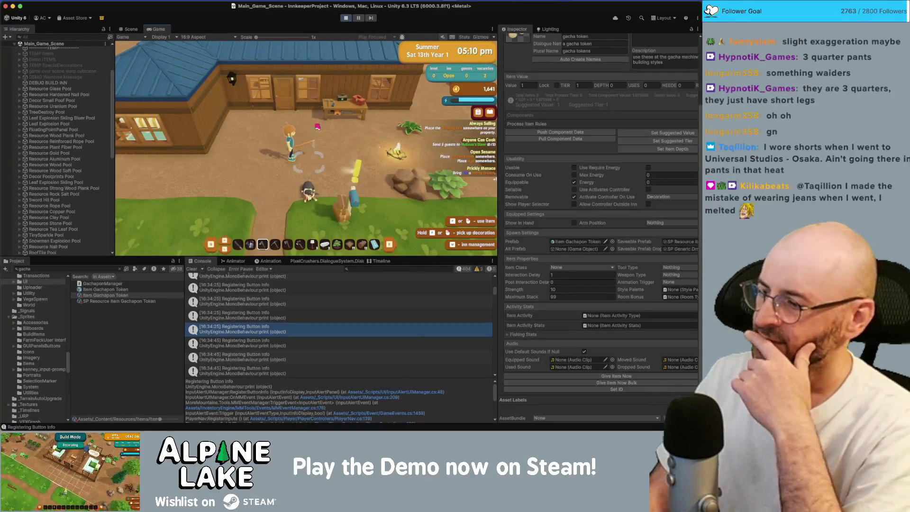
key("a")
key("w")
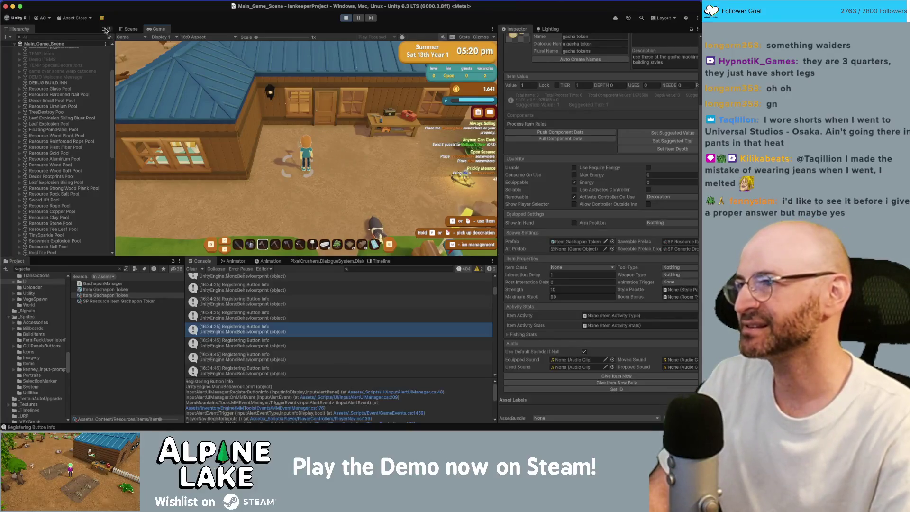
left_click(128, 29)
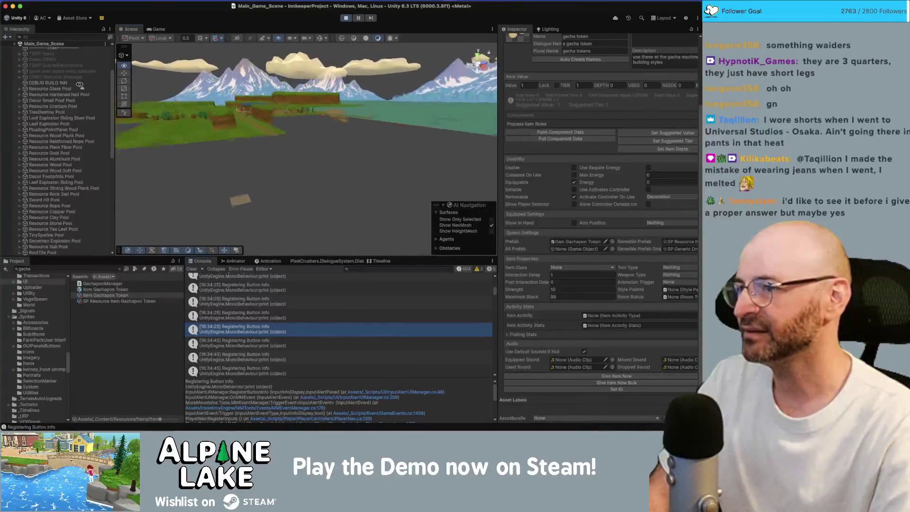
Fly the Scene camera into the inn, inspect the wooden door and window objects, then return to the game.
mouse_move(82, 88)
left_mouse_down()
mouse_move(181, 103)
mouse_move(227, 121)
left_mouse_up()
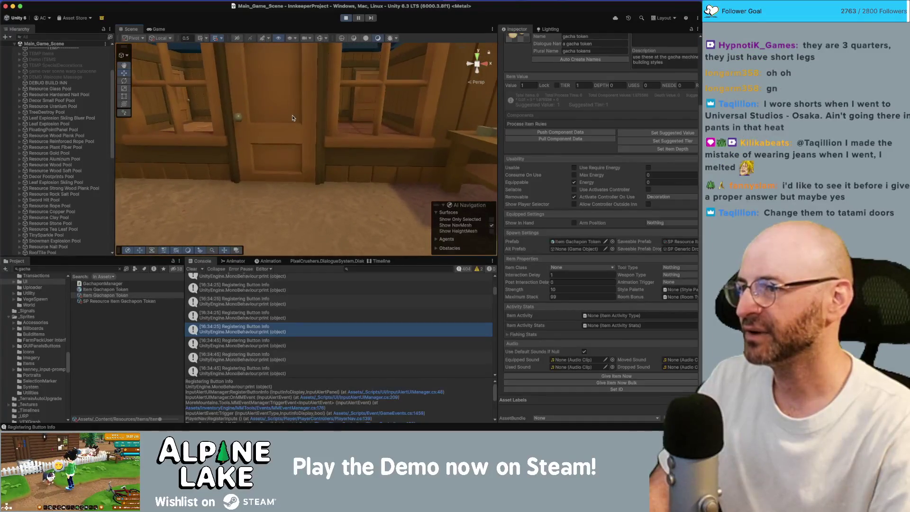
left_click(241, 127)
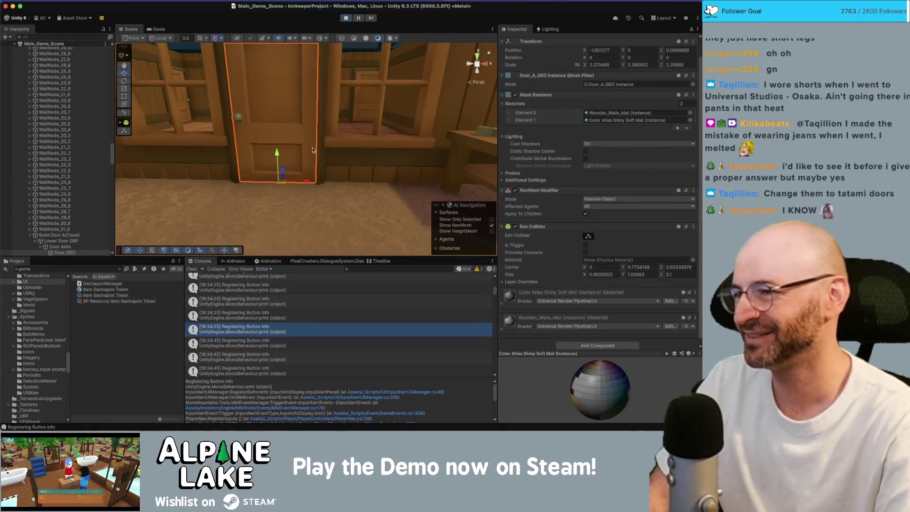
scroll(294, 133, "down", 5)
left_click_drag(308, 142, 310, 159)
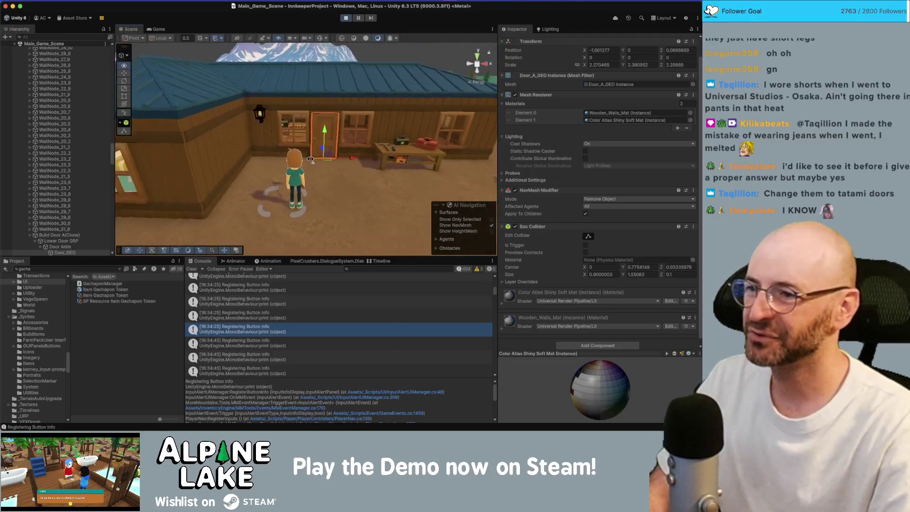
scroll(310, 158, "up", 5)
left_click(303, 175)
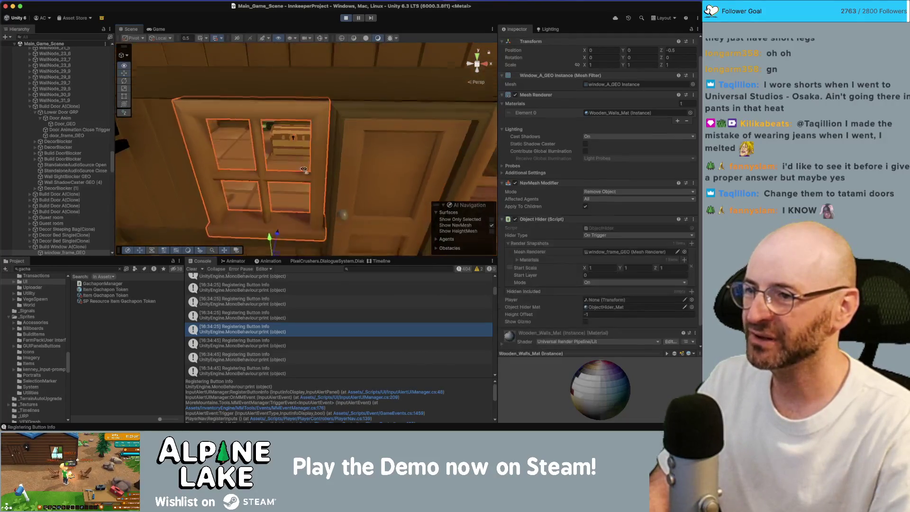
scroll(305, 179, "down", 3)
left_click(158, 30)
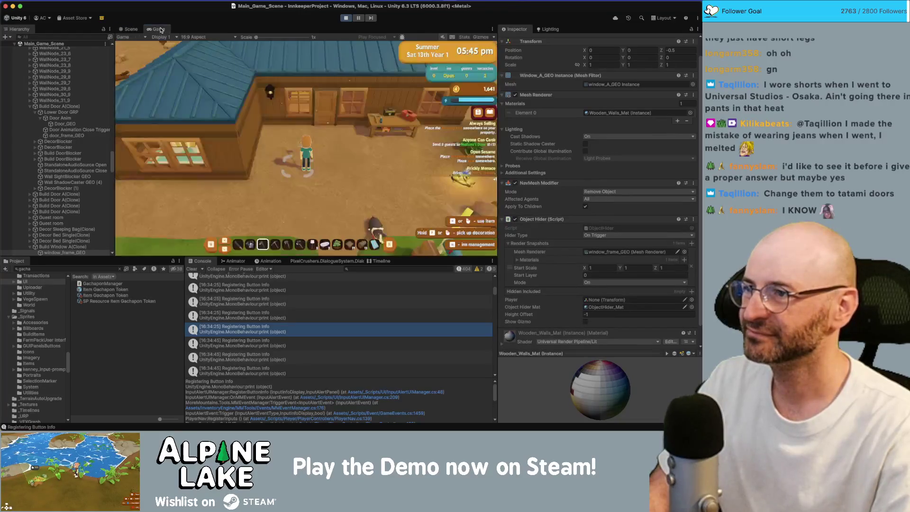
Walk the character out of the inn and over to the sleeping bag.
key("w")
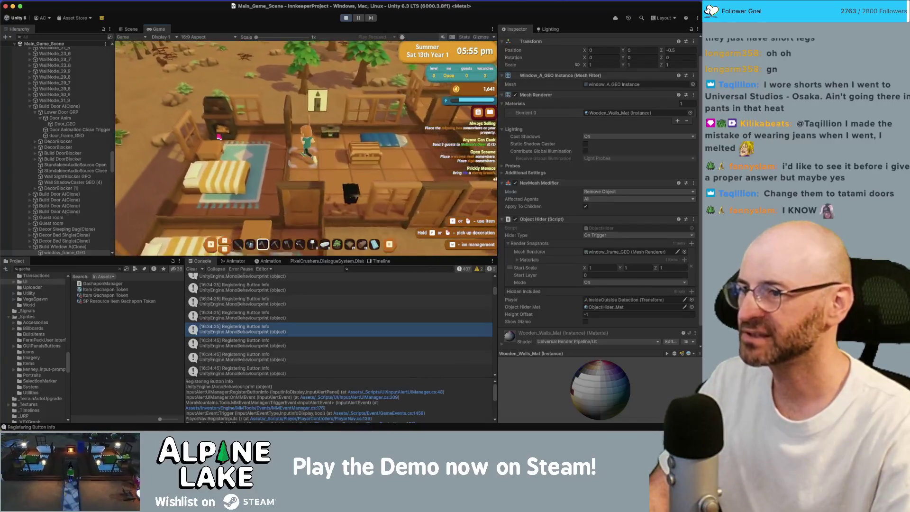
key("s")
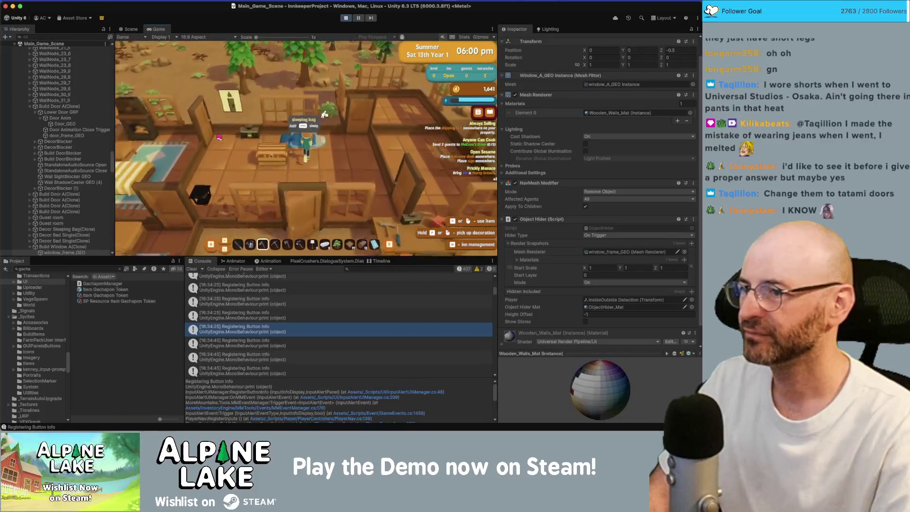
key("a")
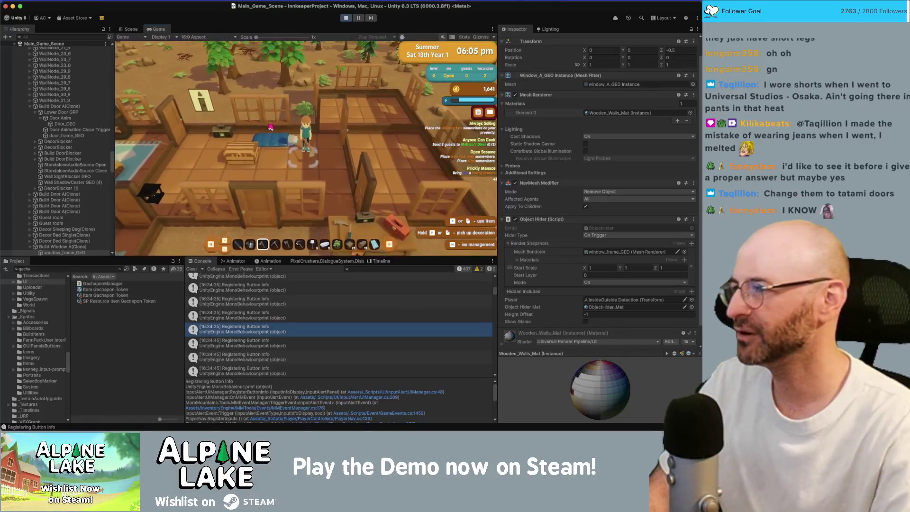
key("a")
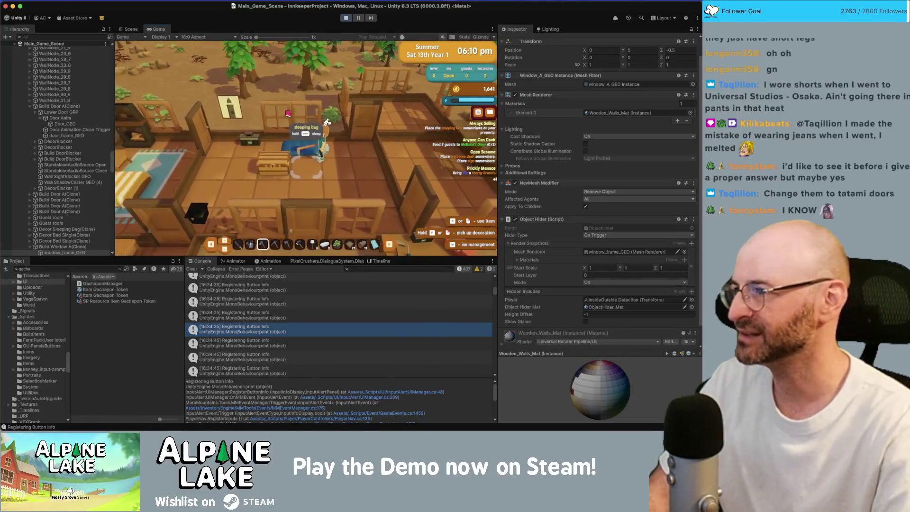
key("s")
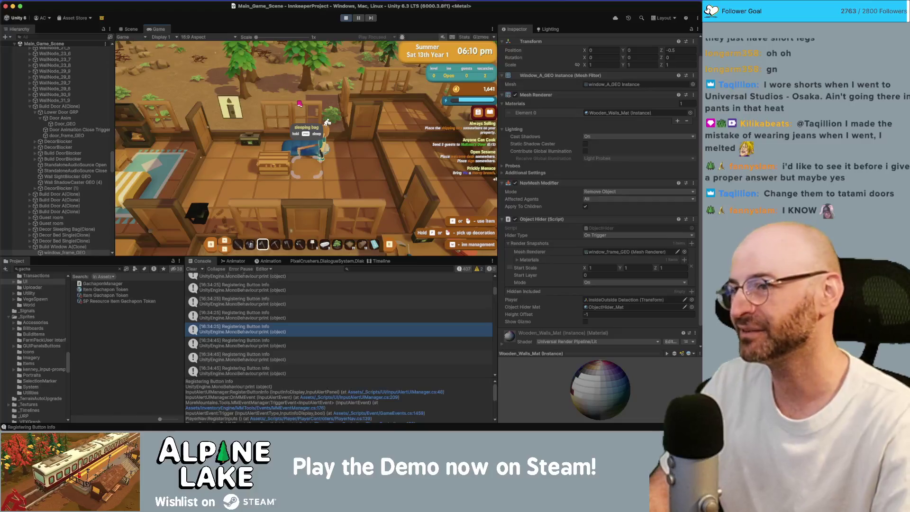
key("s")
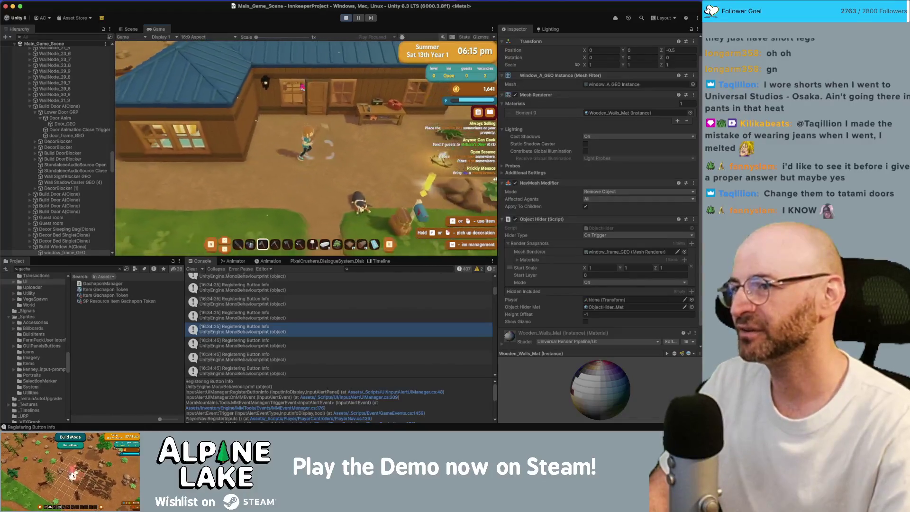
Walk back inside to the radio, then start a new Project window search.
key("w")
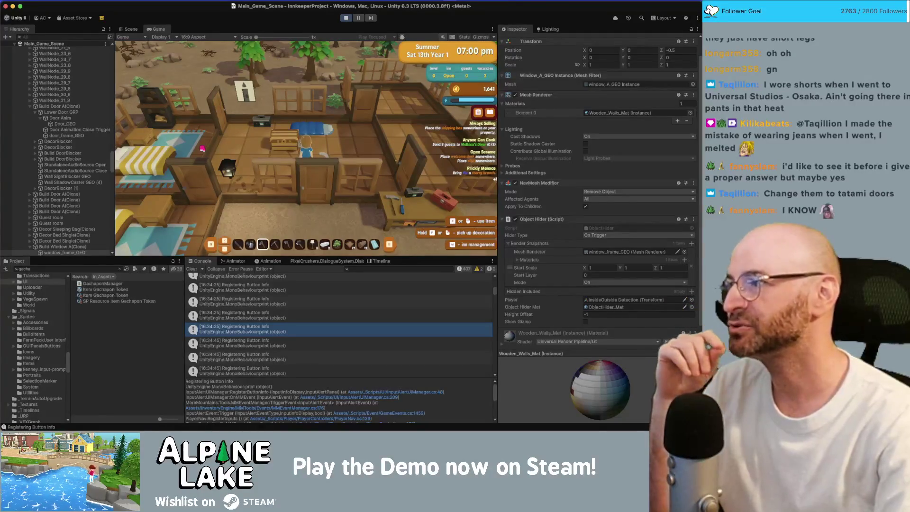
key("w")
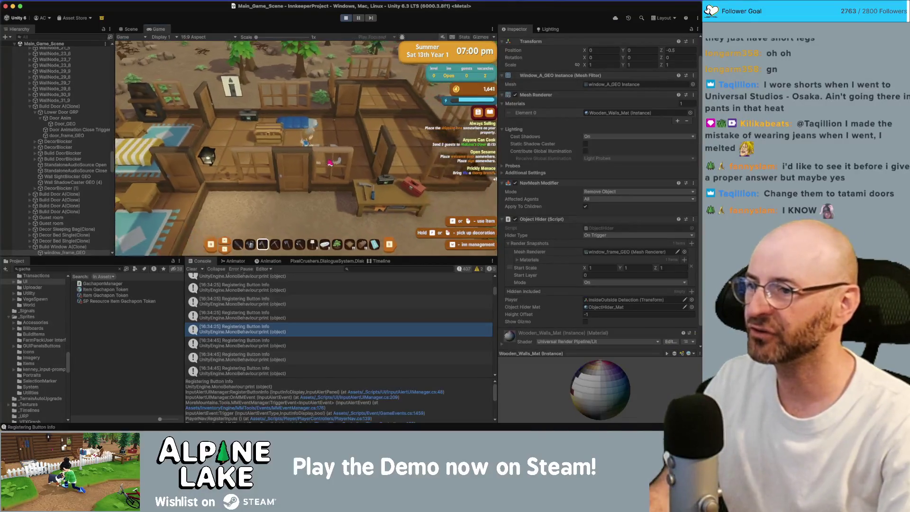
key("a")
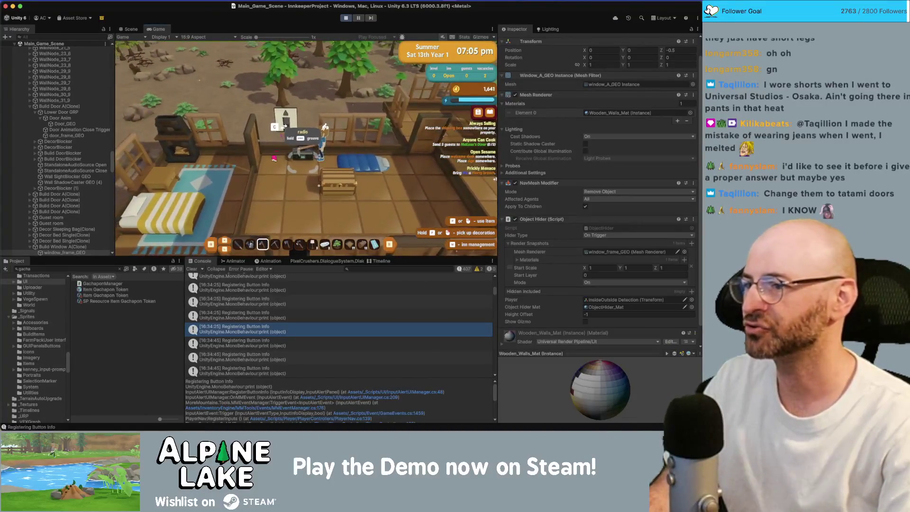
left_click(80, 266)
type("t")
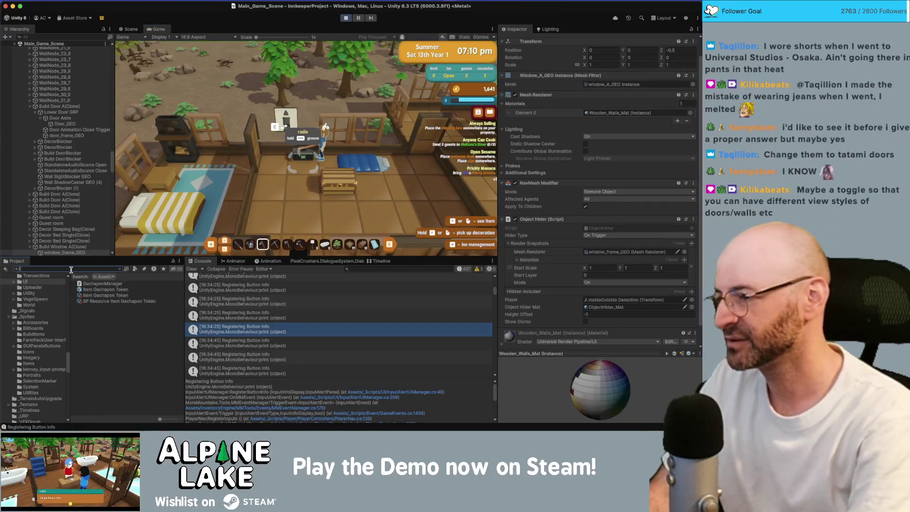
type("h")
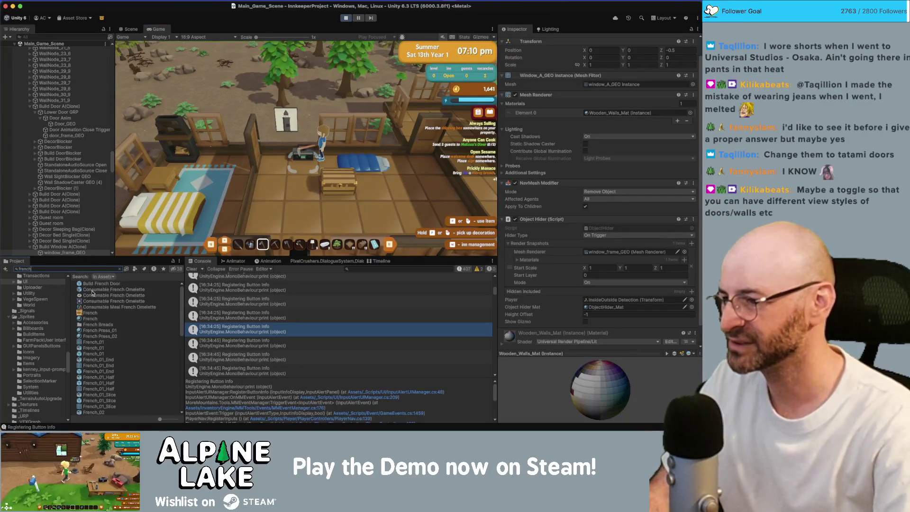
Search the Project for 'french door' assets, clear the search, and bring up the Current Bugs note.
scroll(110, 337, "down", 10)
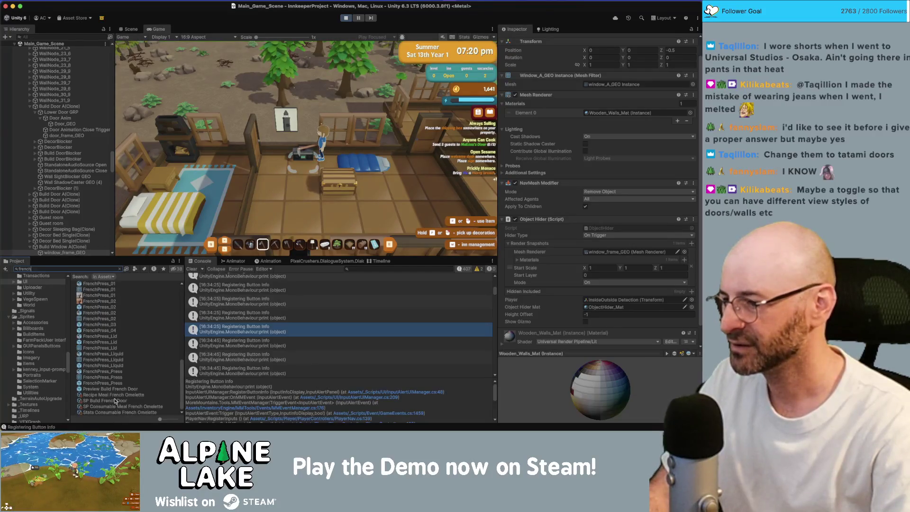
scroll(111, 398, "up", 10)
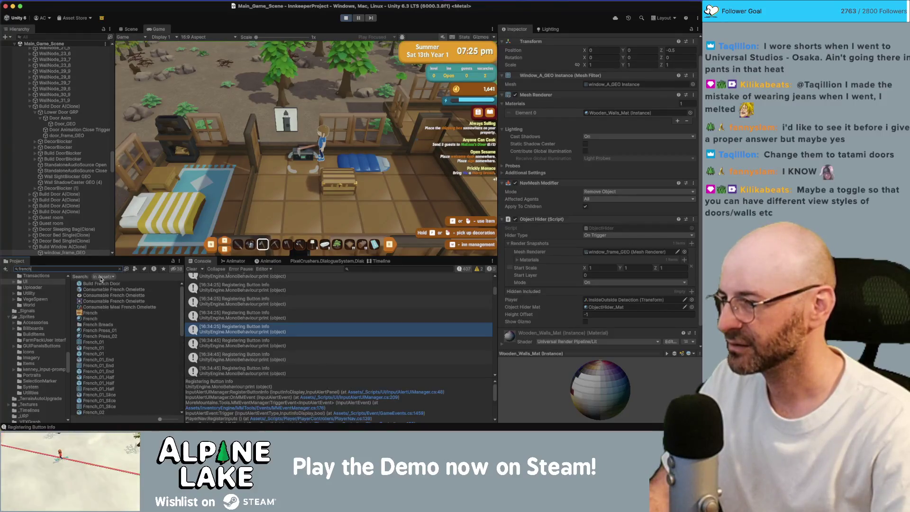
type(" door")
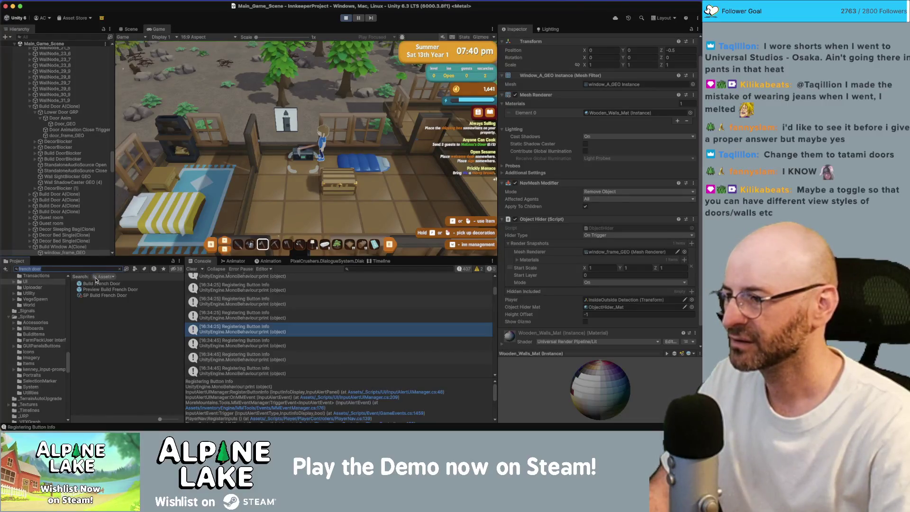
key("BackSpace")
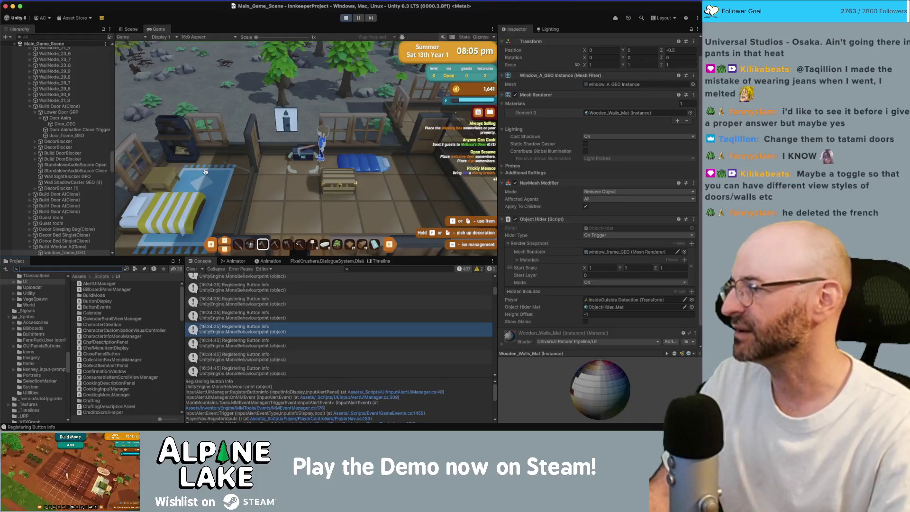
key("super+Tab")
scroll(370, 240, "down", 10)
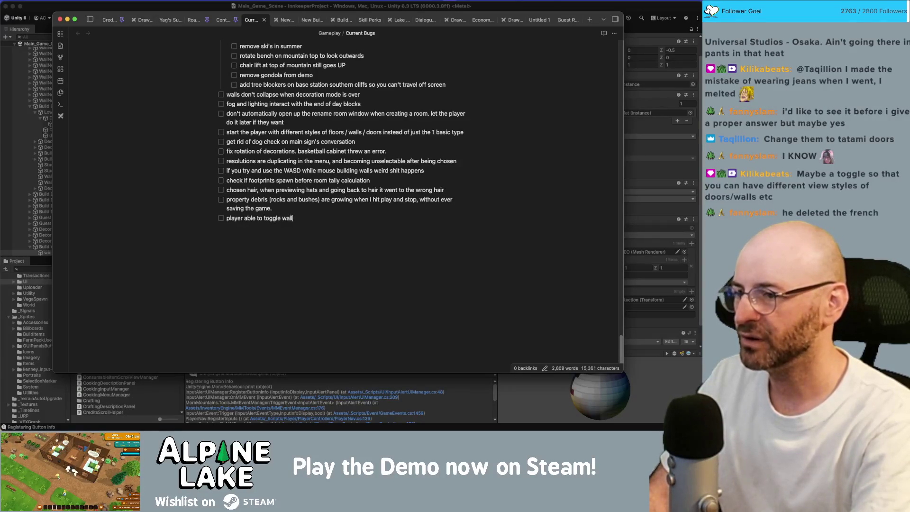
Add the bug item 'player able to toggle walls / windows / door visibility'.
type("s / windows")
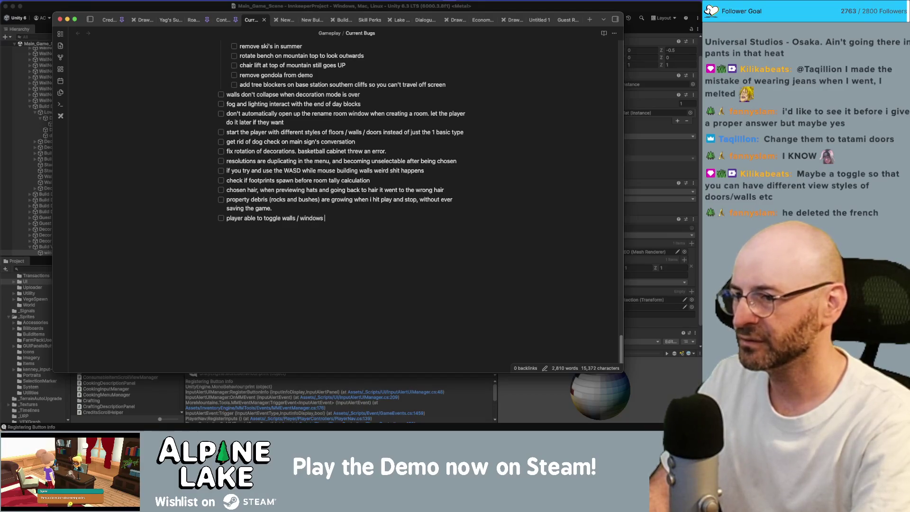
type("rs")
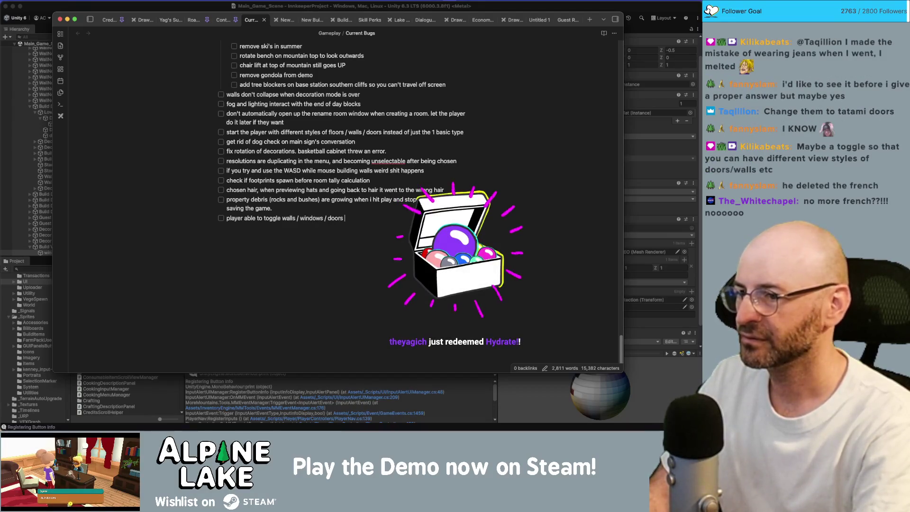
key("BackSpace")
type("visibility")
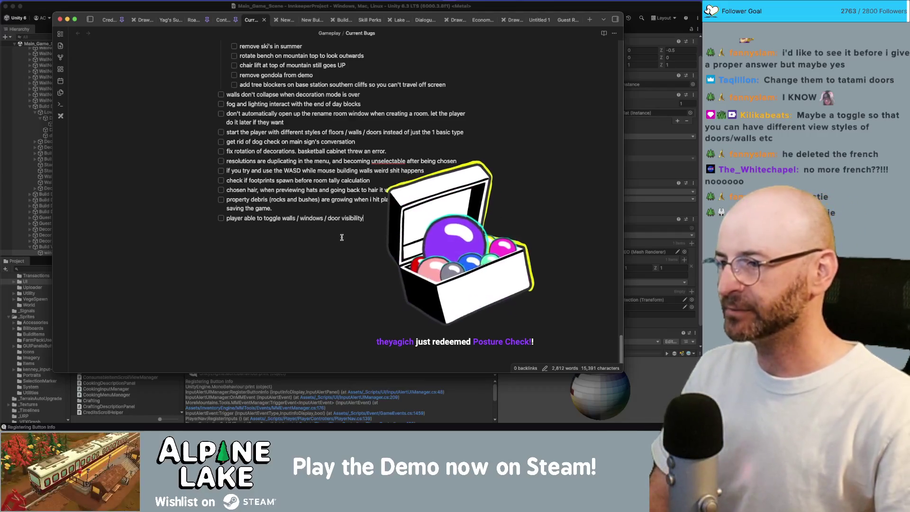
scroll(316, 163, "up", 15)
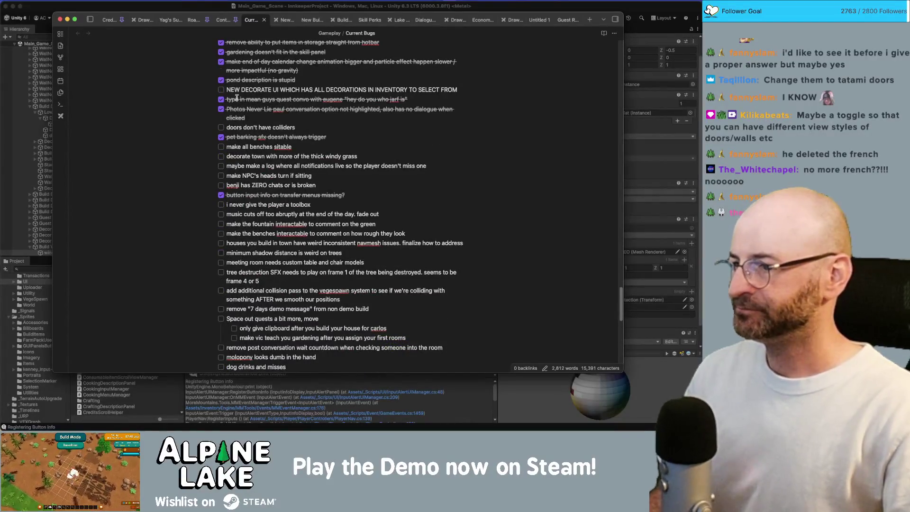
Cycle through the open application windows and return to the Unity editor.
left_click(194, 6)
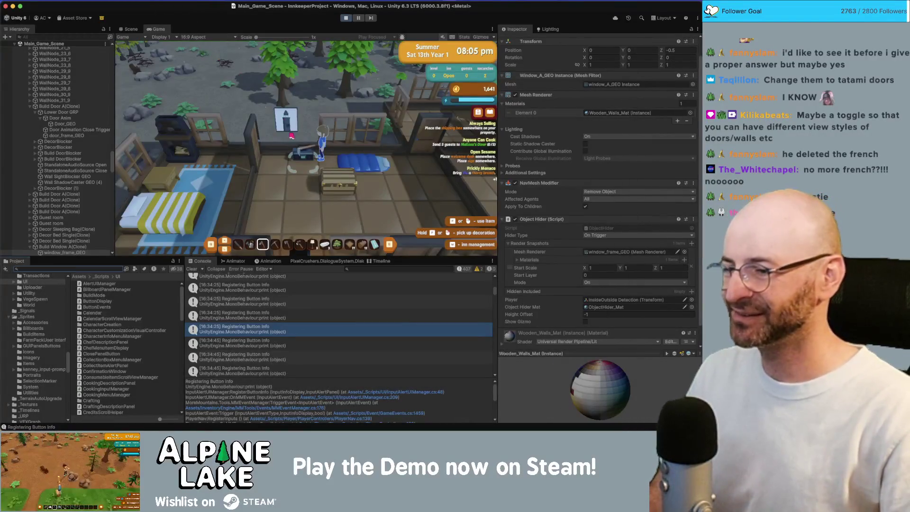
key("super+Tab")
key("super+Tab")
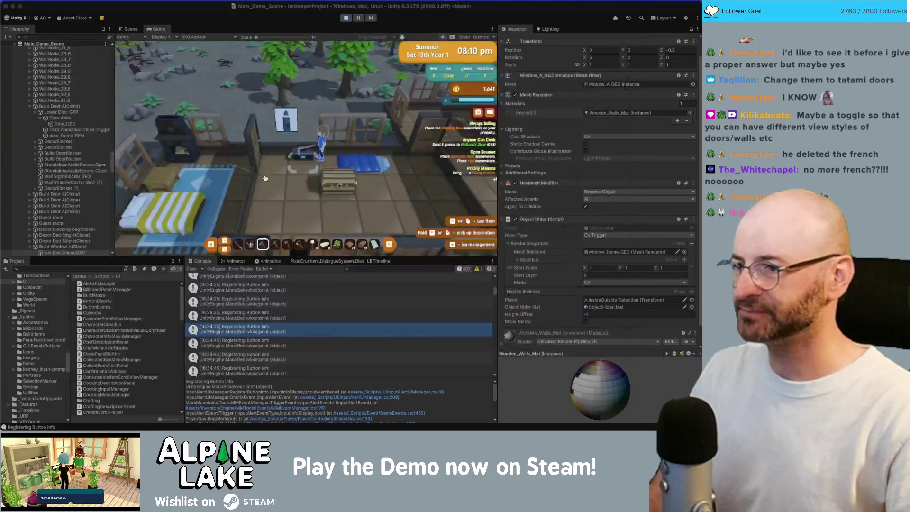
key("super+Tab")
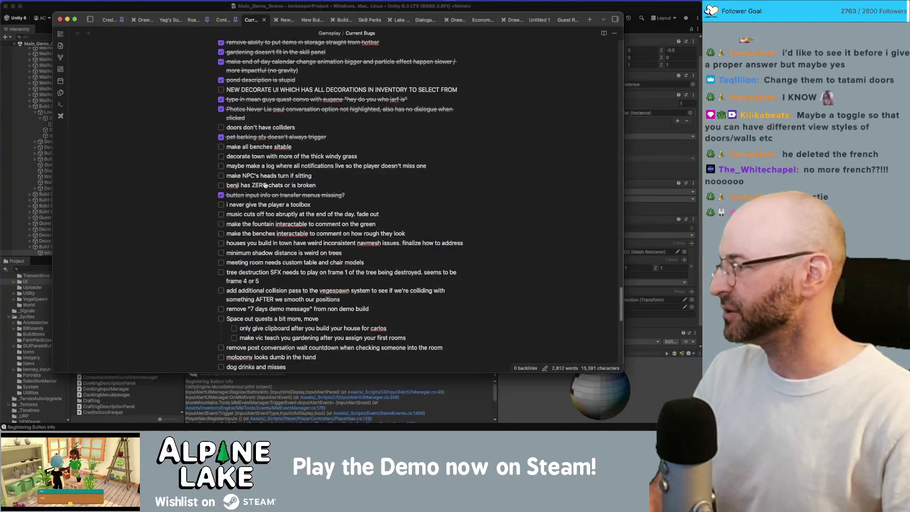
key("super+Tab")
scroll(397, 266, "down", 10)
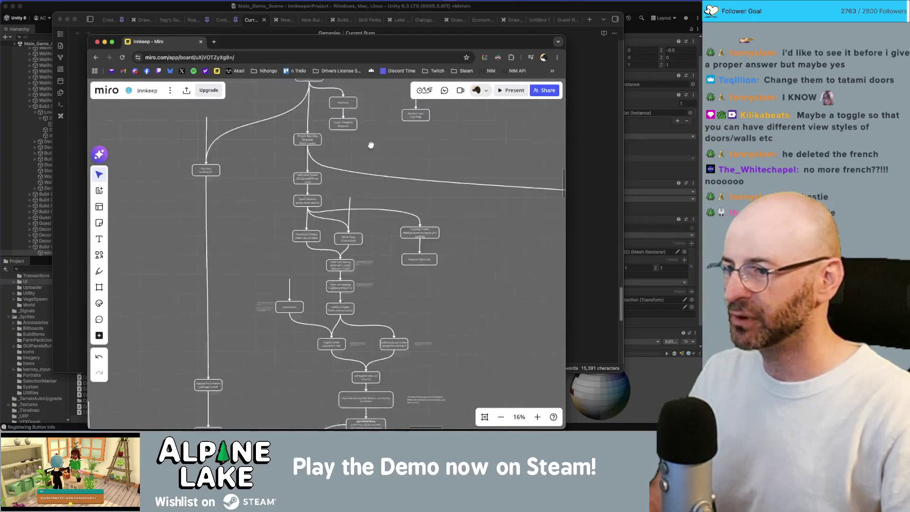
scroll(310, 278, "up", 5)
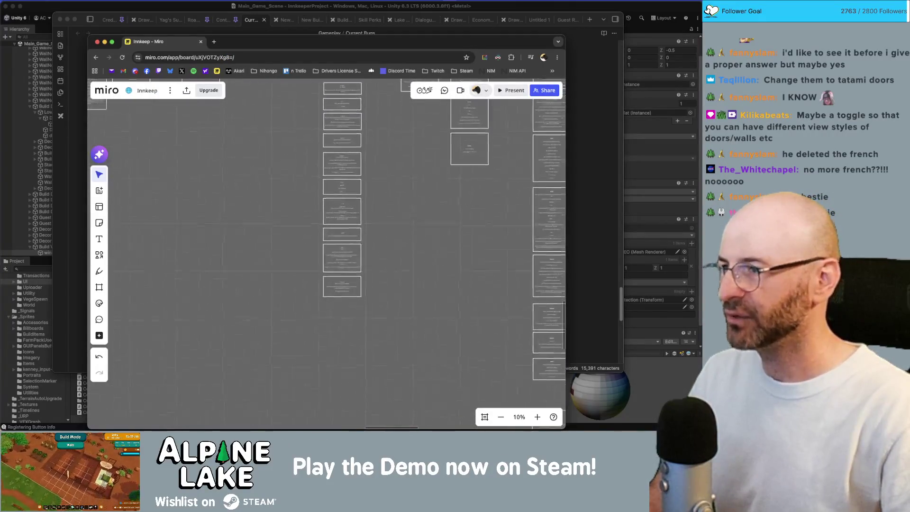
left_click(150, 6)
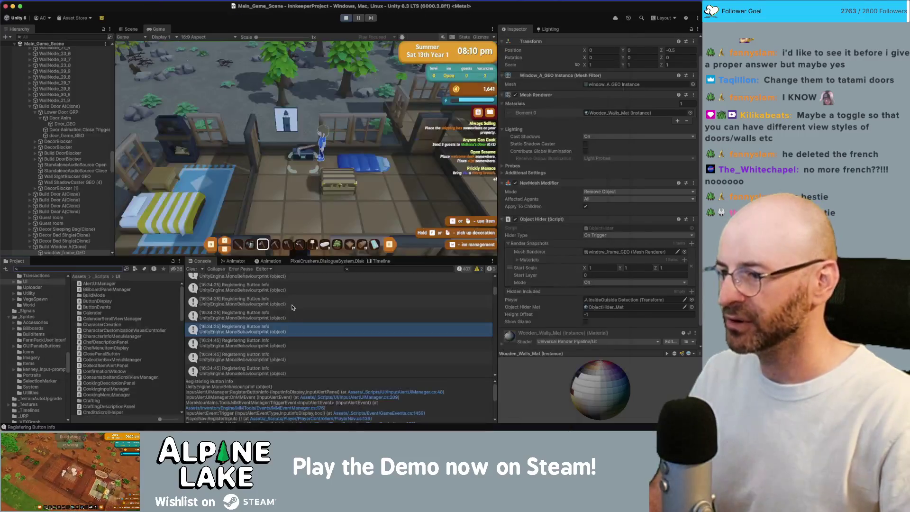
Open the Dialogue Editor on the Basic/Carlos/Quests conversation graph and scroll around it.
left_click(310, 261)
left_click(234, 279)
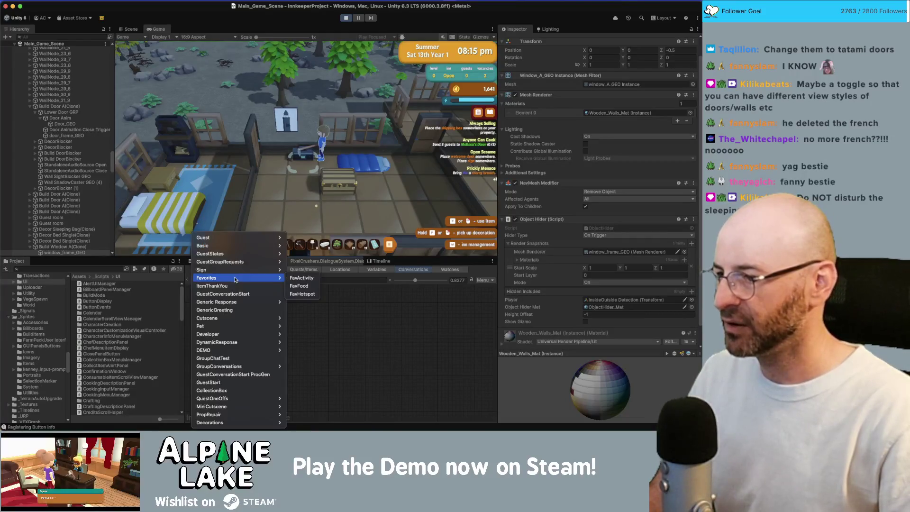
mouse_move(266, 245)
mouse_move(315, 255)
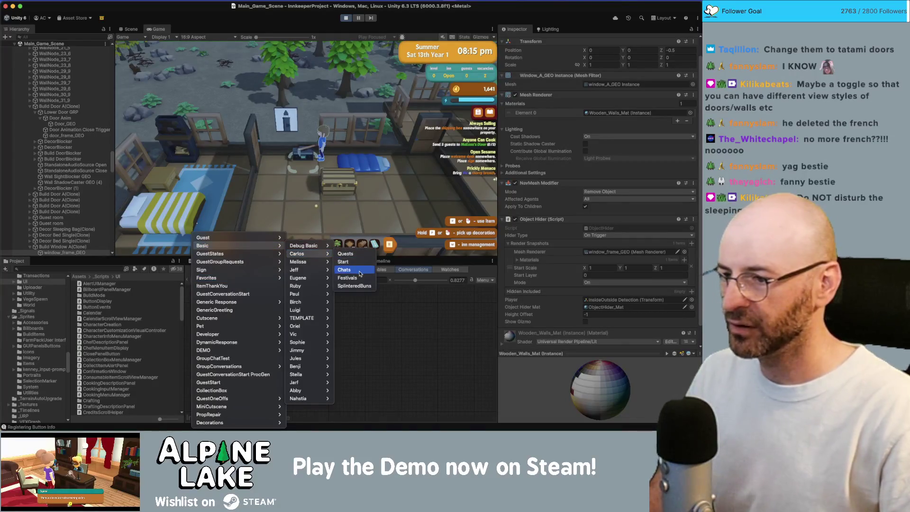
left_click(356, 254)
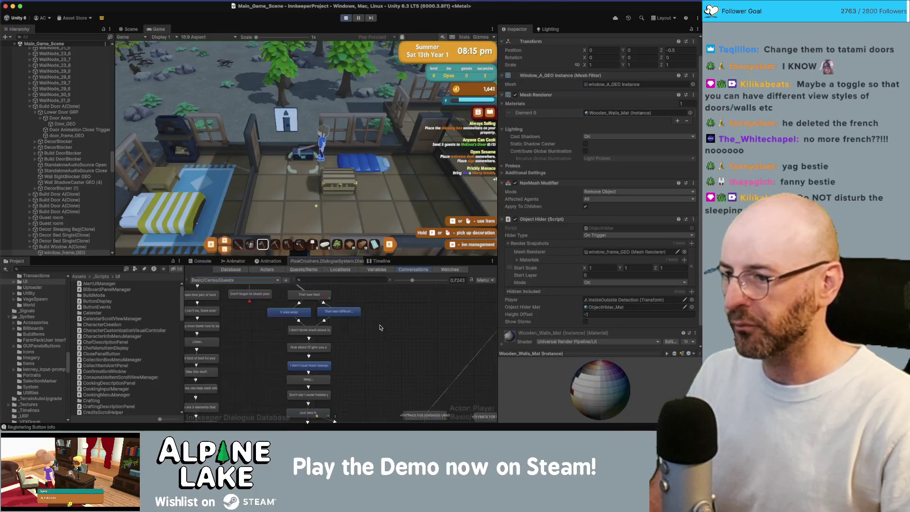
scroll(390, 374, "down", 5)
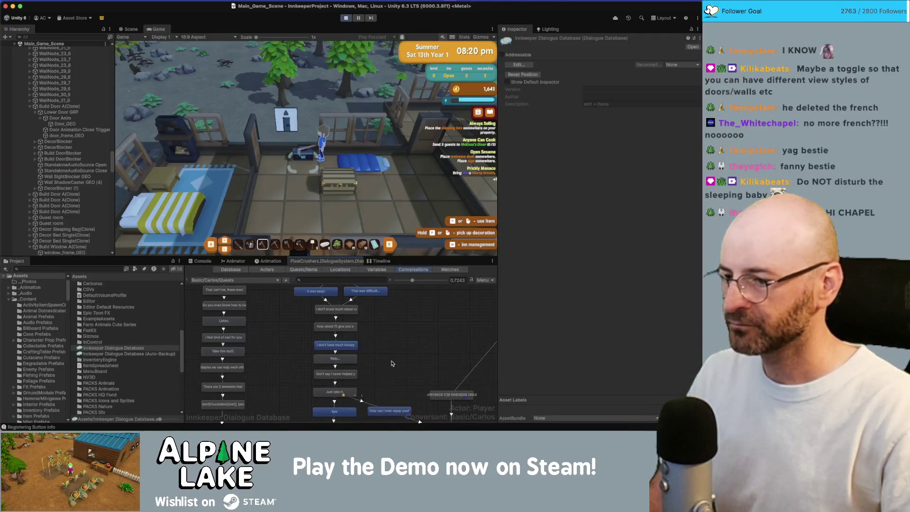
scroll(380, 323, "up", 2)
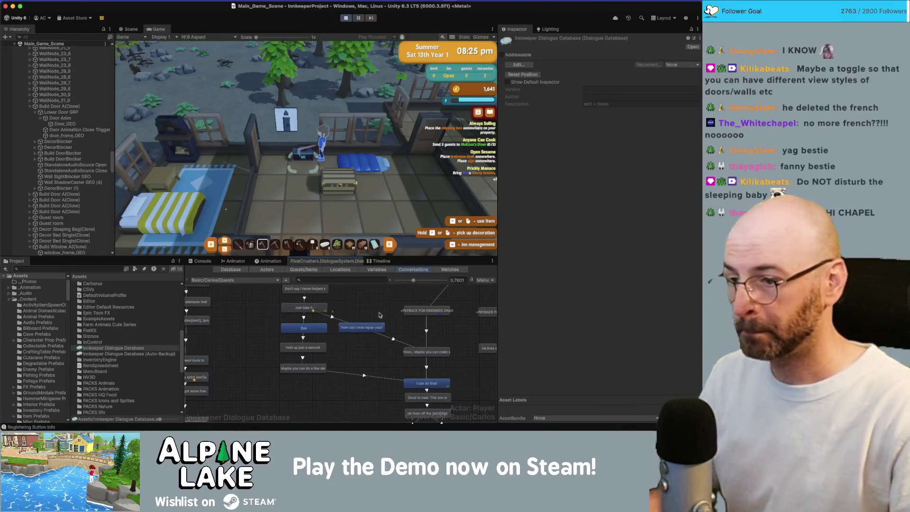
scroll(332, 317, "right", 3)
scroll(332, 317, "down", 2)
Inspect Carlos's delivery request and the 'How can I ever repay you?' nodes against the conversation properties.
left_click(322, 322)
scroll(312, 318, "right", 1)
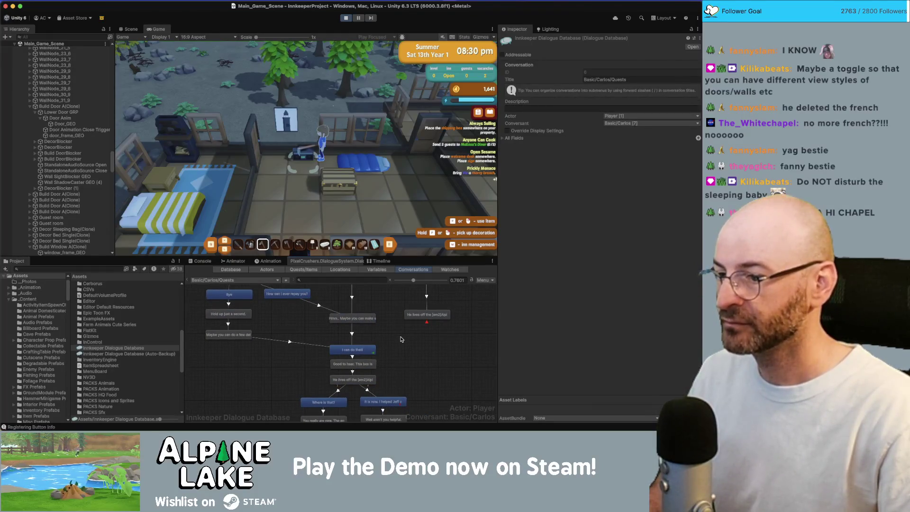
scroll(401, 339, "up", 1)
left_click(355, 329)
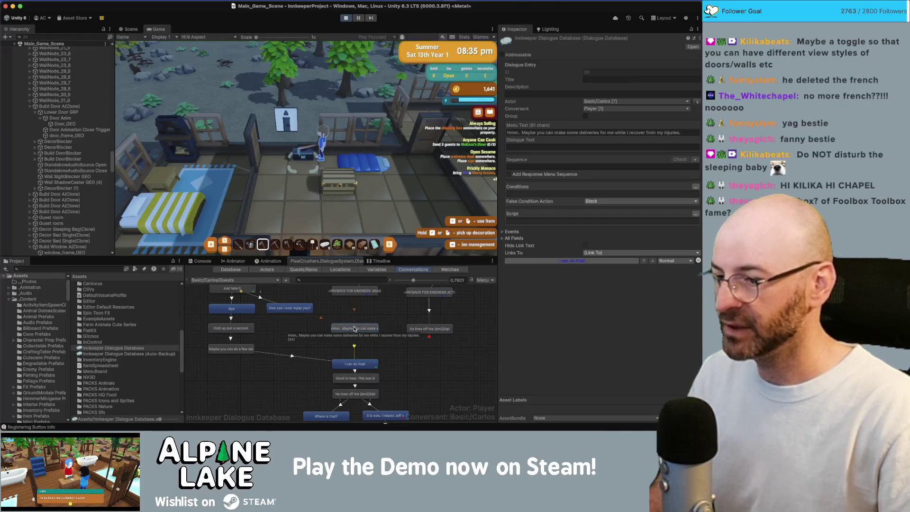
left_click(297, 318)
left_click(291, 310)
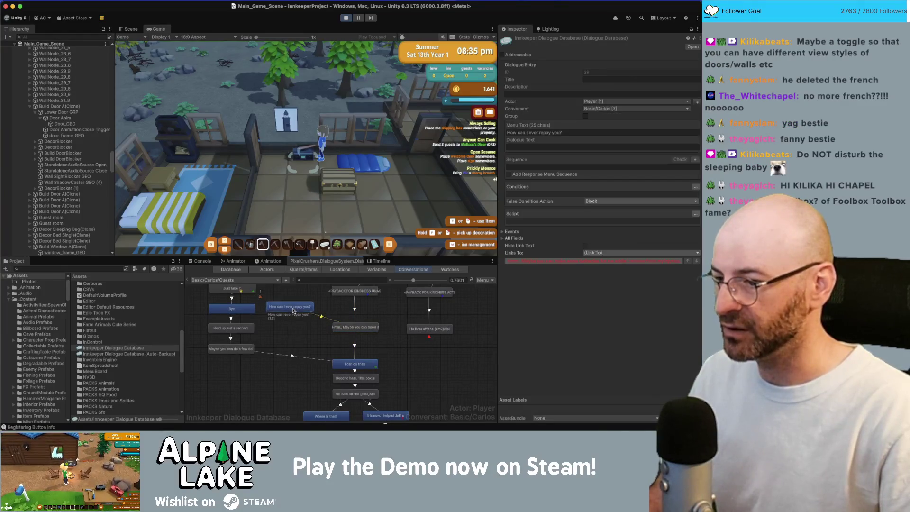
left_click(383, 346)
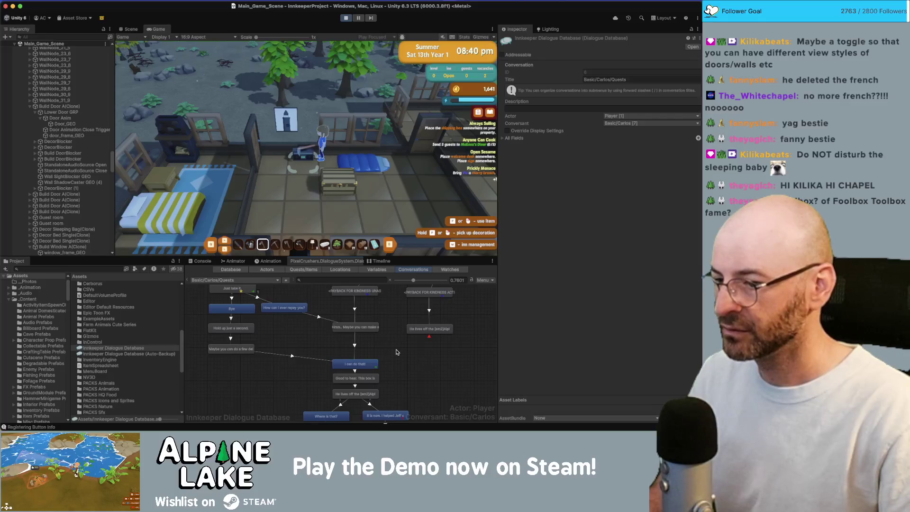
scroll(397, 352, "down", 5)
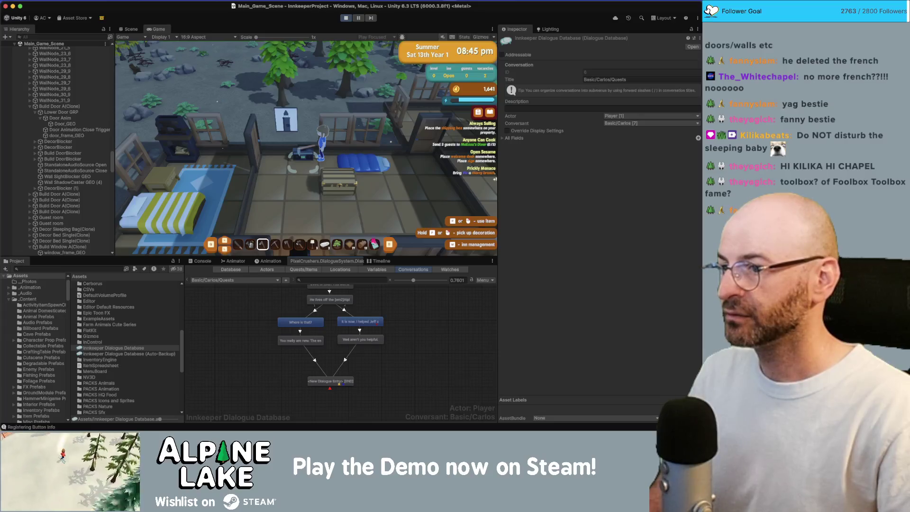
Walk the innkeeper out to the yard, back through the inn to the radio, and south again.
key("s")
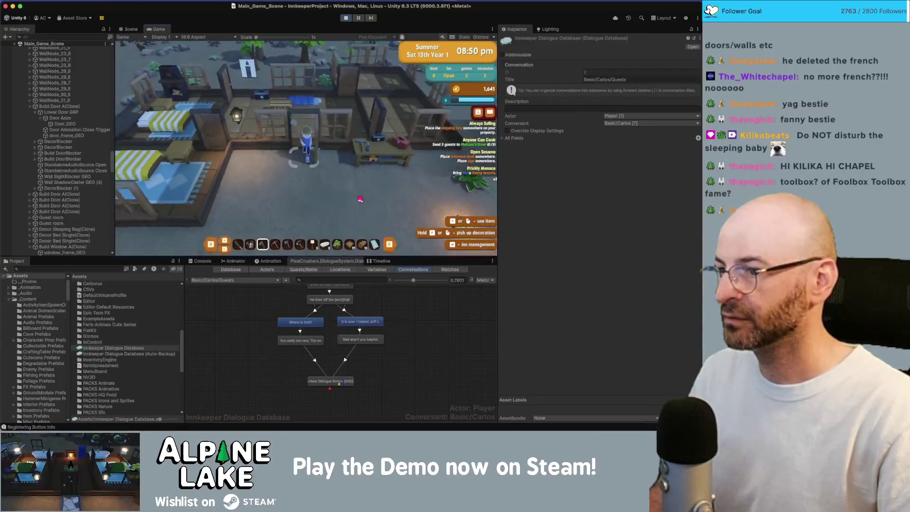
key("d")
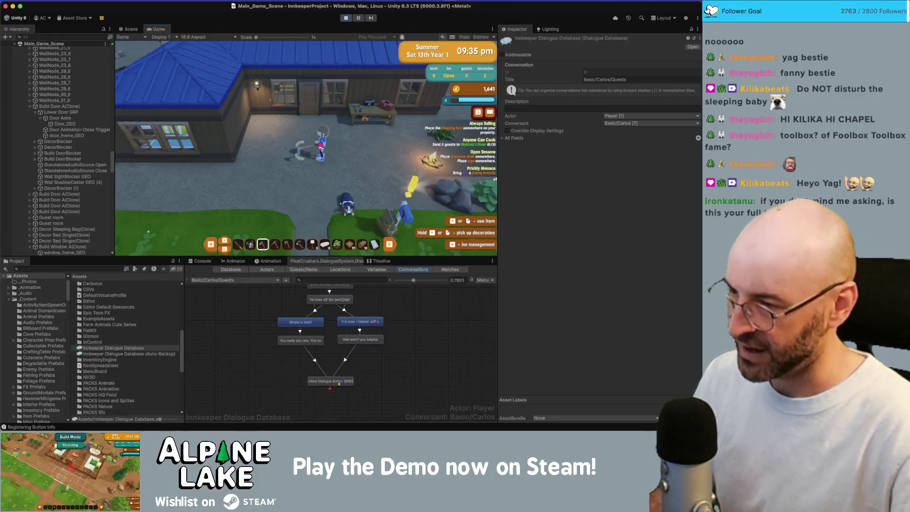
key("w")
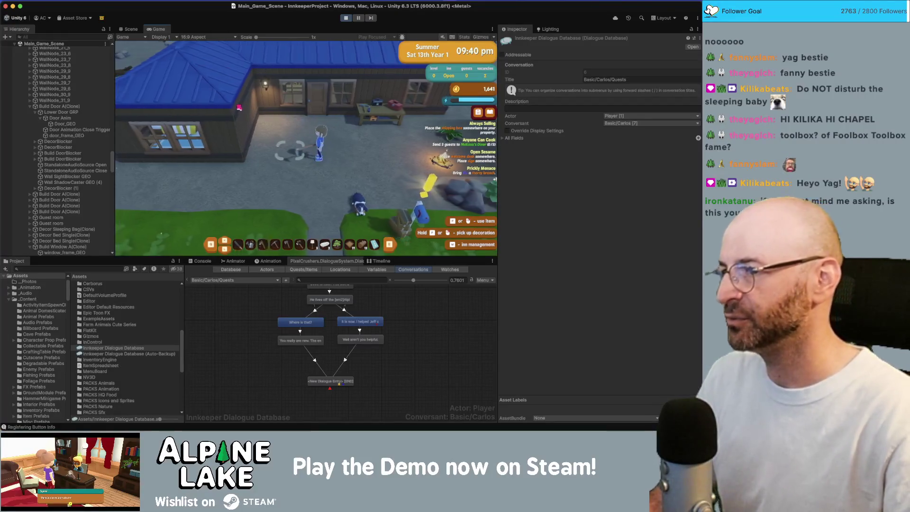
key("w")
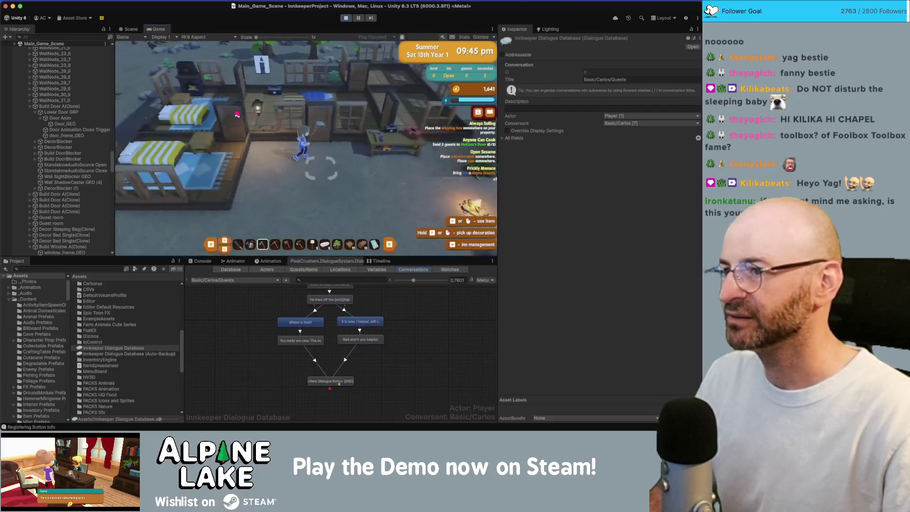
key("w")
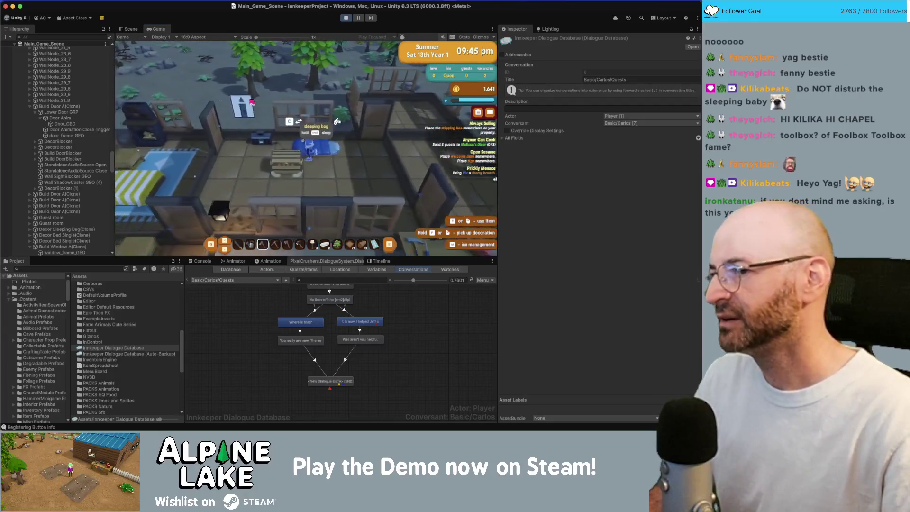
key("s")
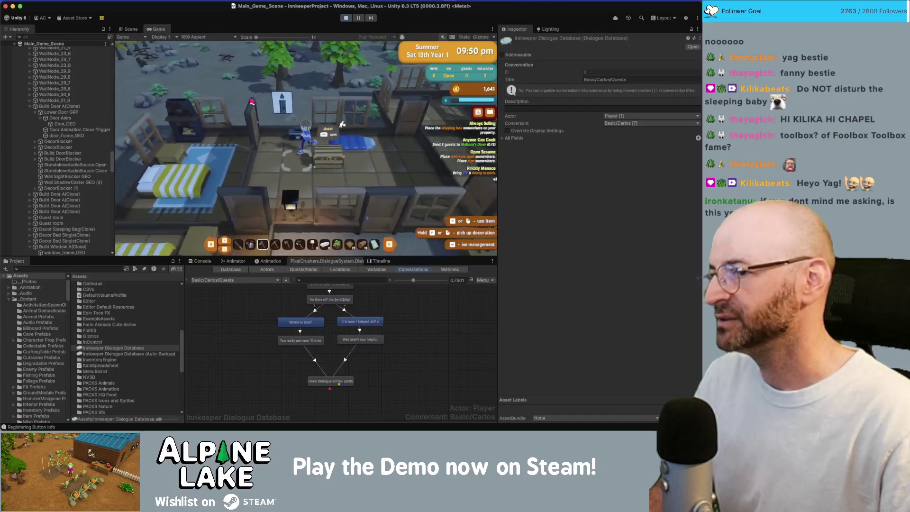
key("s")
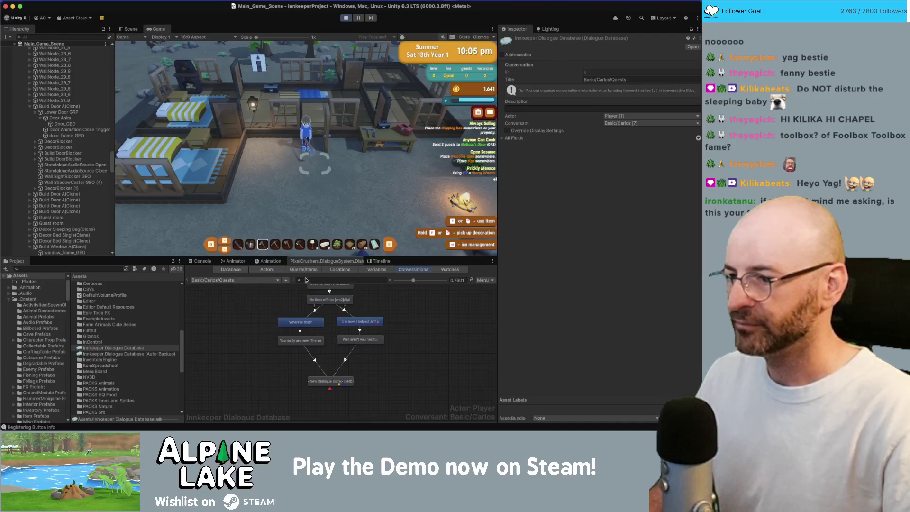
left_click(243, 279)
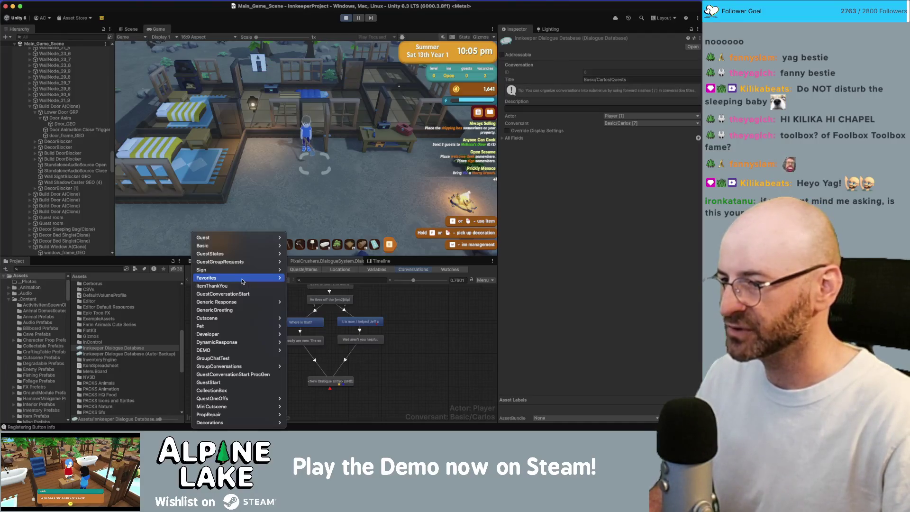
Load Basic/Paul/Quests and inspect its 'What are you doing here.' and 'I have a package for Paul' nodes.
mouse_move(275, 237)
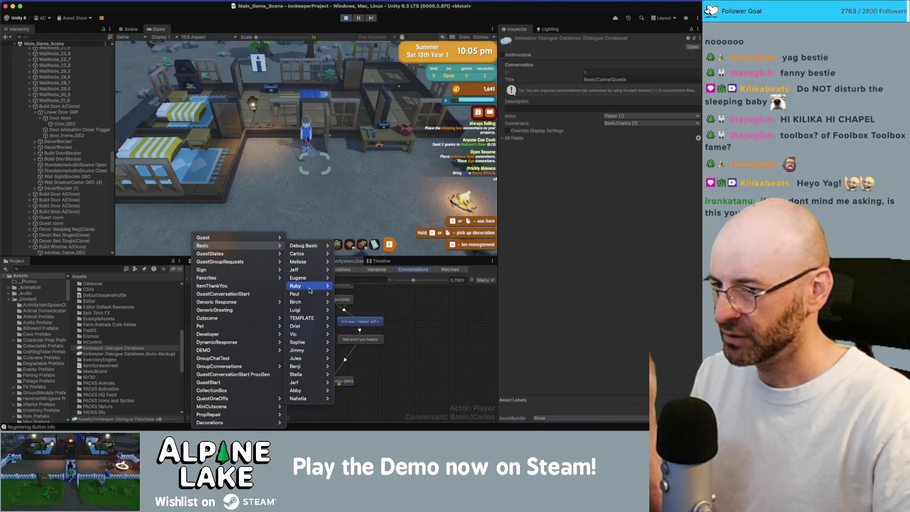
mouse_move(306, 294)
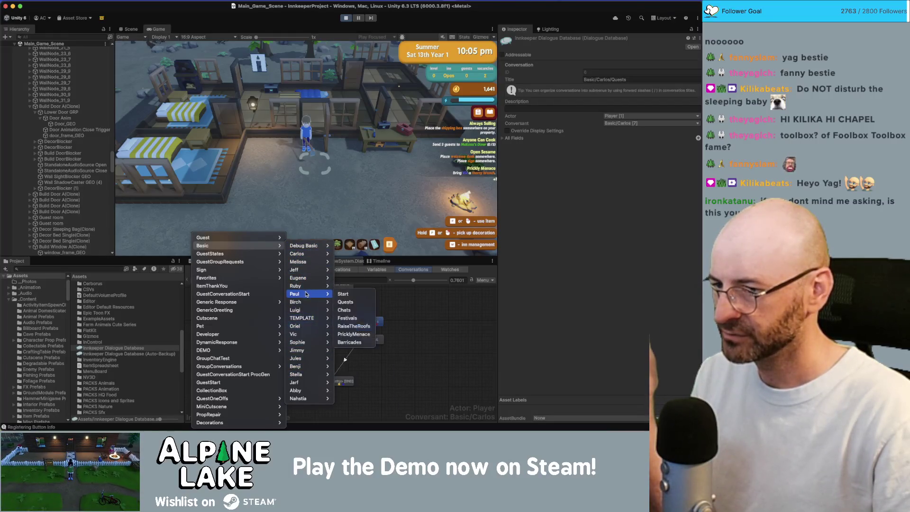
left_click(346, 301)
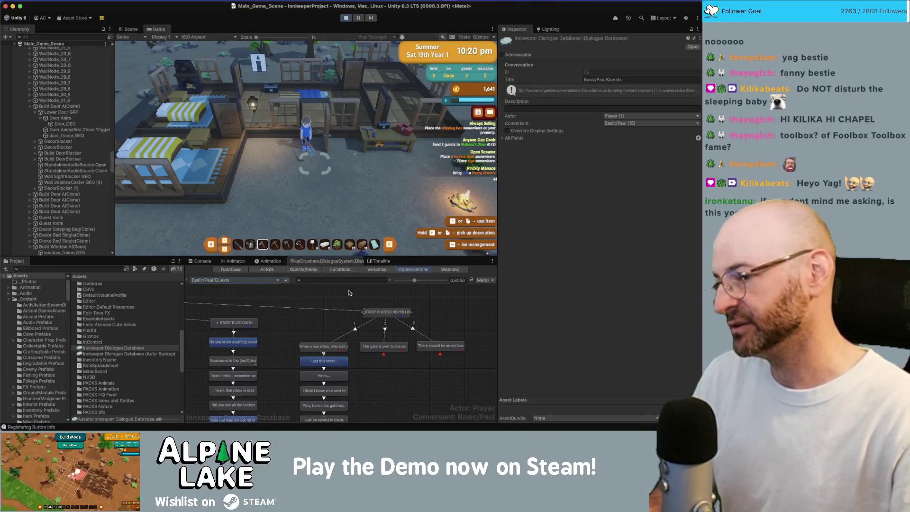
left_click_drag(431, 301, 446, 310)
scroll(446, 311, "left", 5)
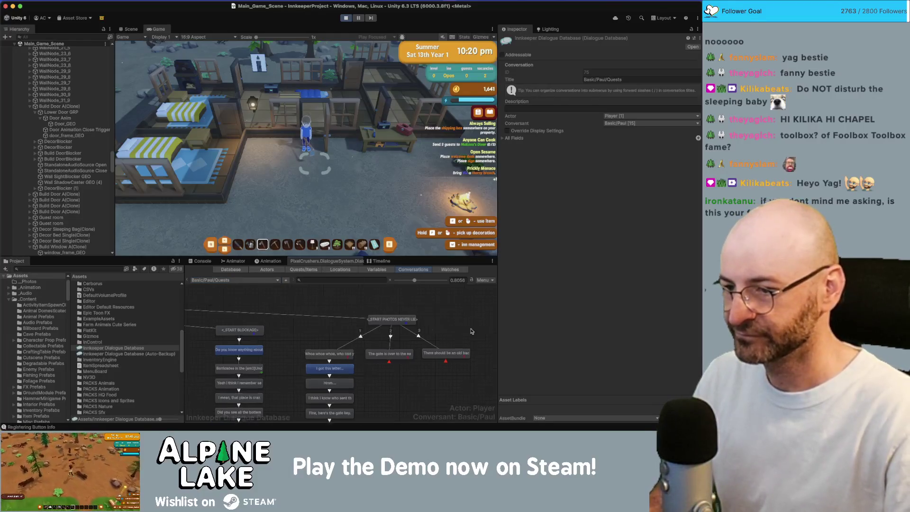
scroll(258, 332, "up", 5)
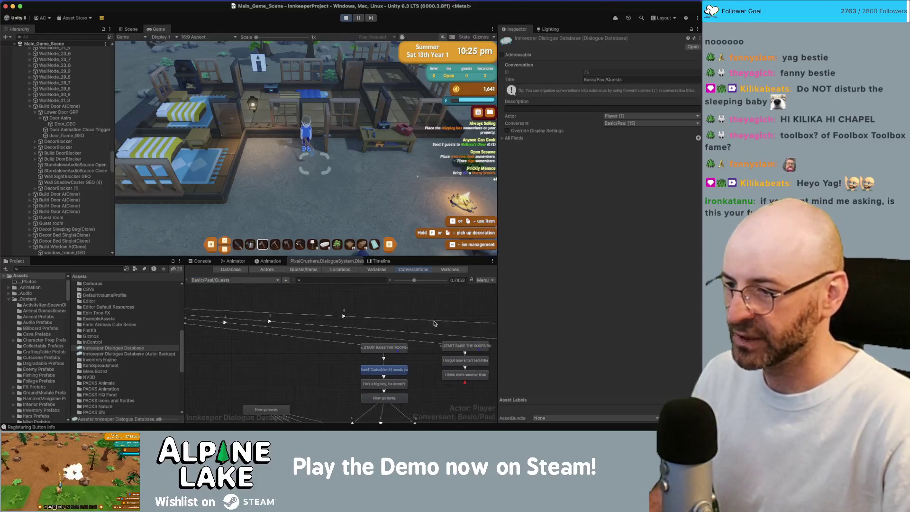
scroll(244, 349, "left", 5)
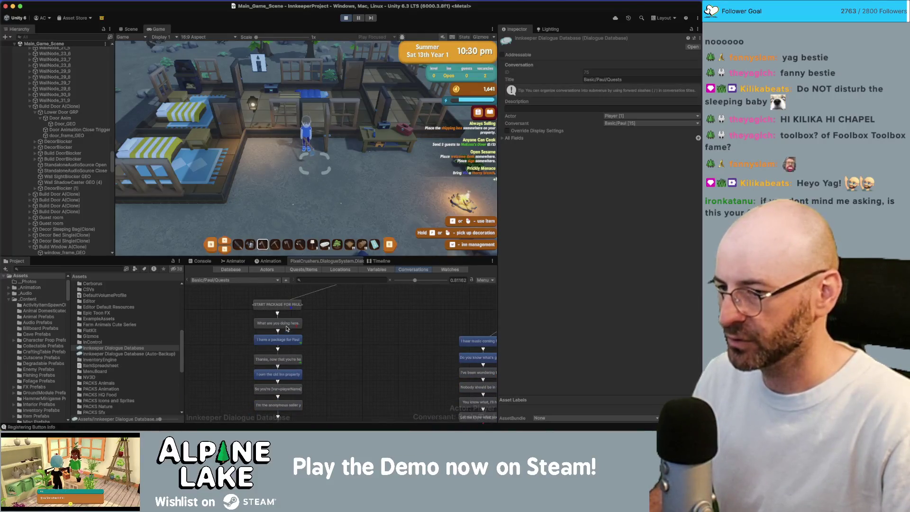
left_click(286, 327)
left_click(297, 340)
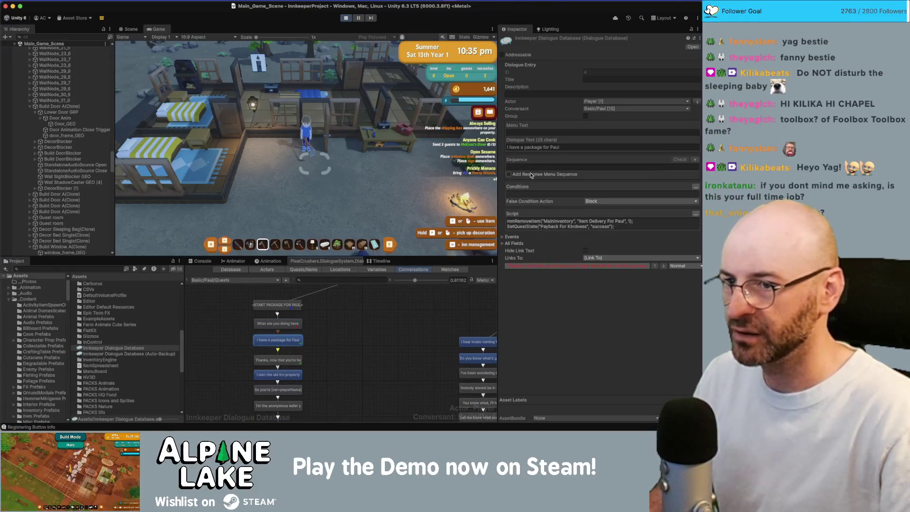
Start Paul's reply with 'Hmm thank you... I guess' in place of 'Thanks,'.
left_click(611, 147)
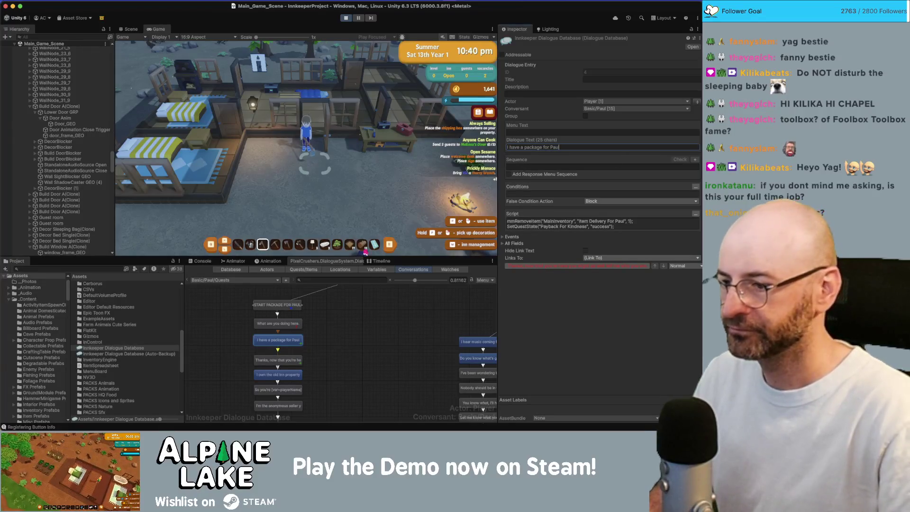
left_click(289, 361)
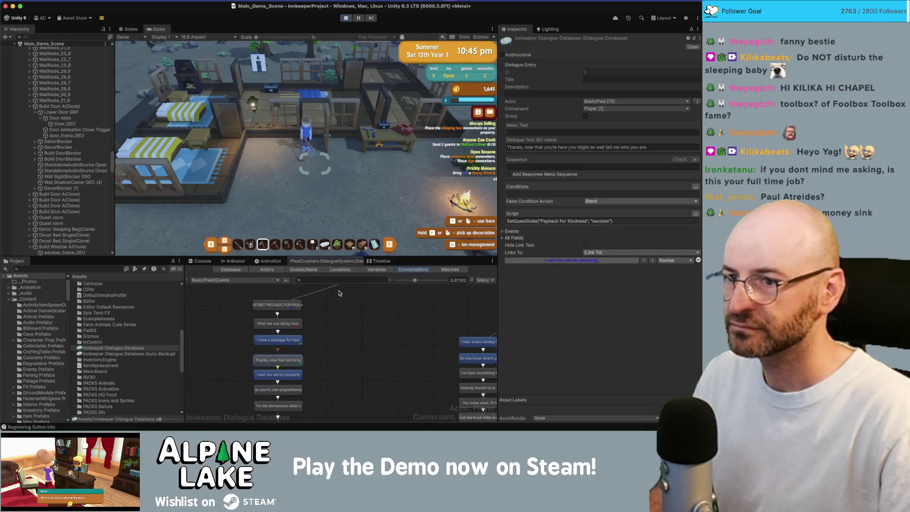
left_click(524, 148)
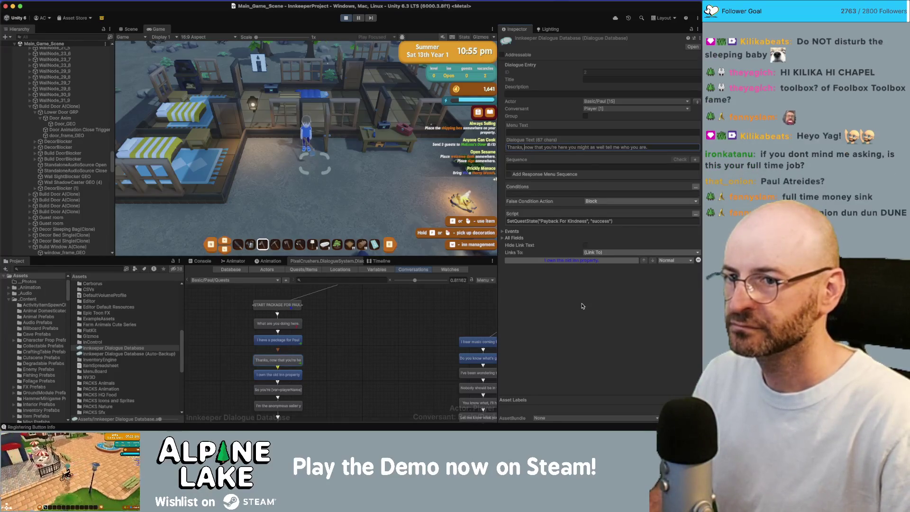
key("Left")
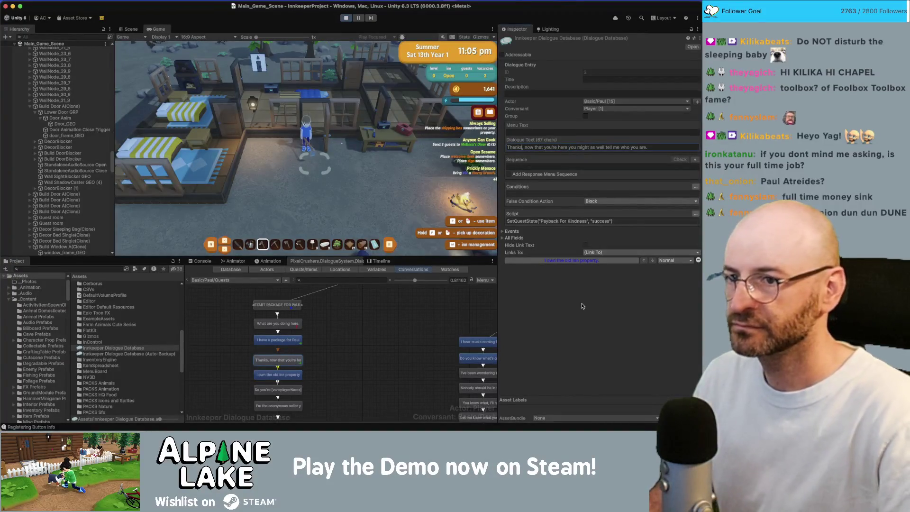
type(", I guess")
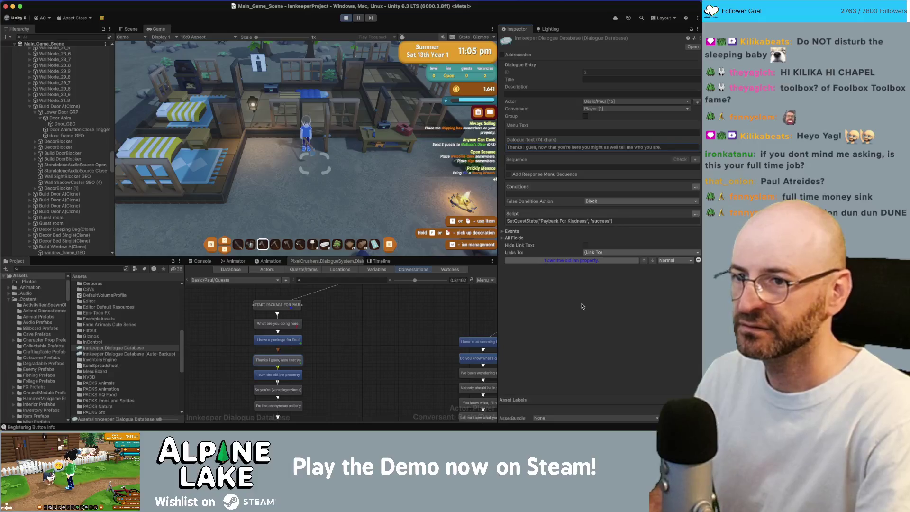
key("BackSpace")
key("BackSpace")
key("BackSpace")
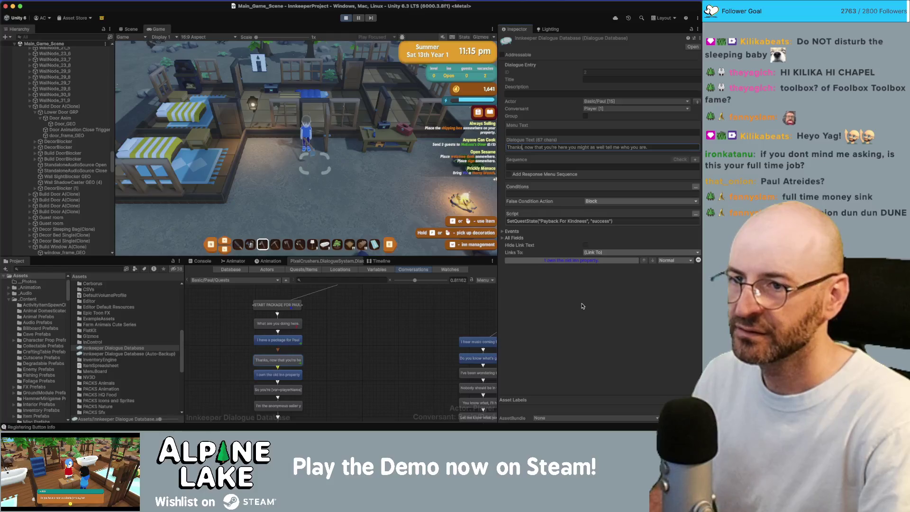
key("BackSpace")
key("BackSpace")
key("BackSpace")
type("Hmm")
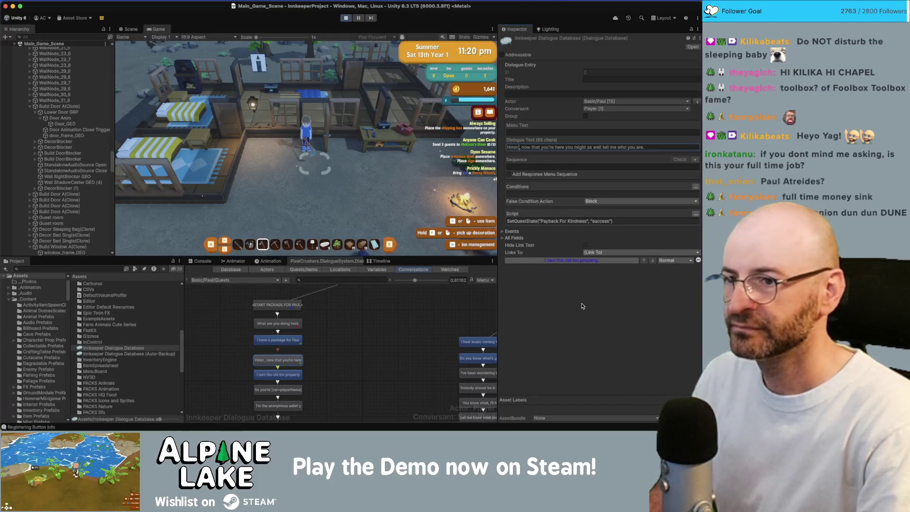
type(" thank you")
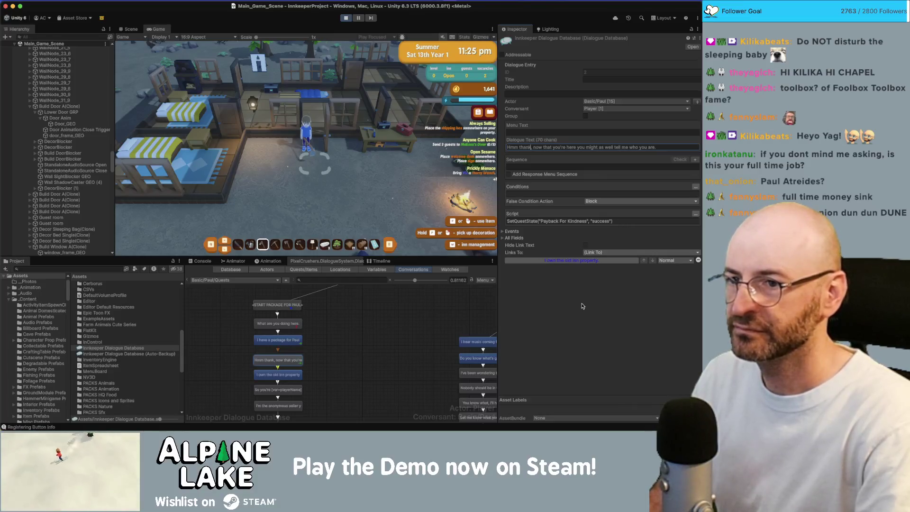
type(",")
key("BackSpace")
type("..")
key("BackSpace")
type(". I guess")
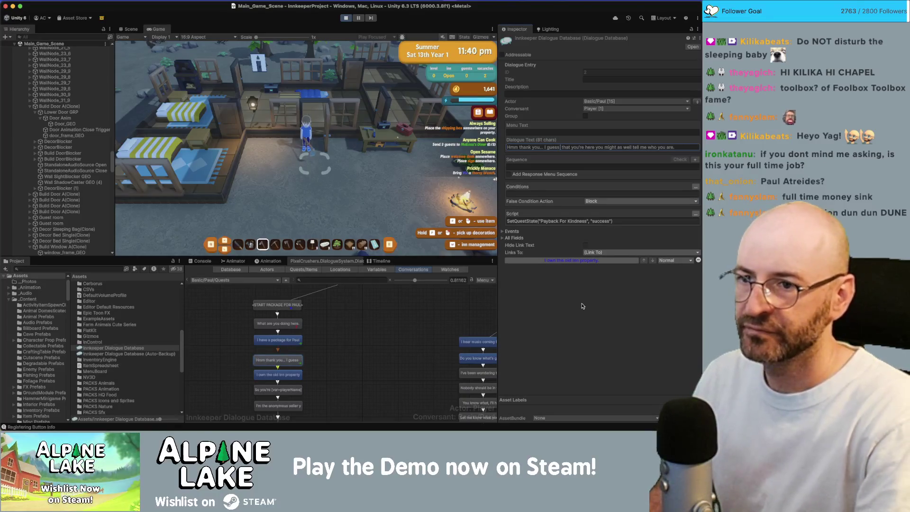
Replace 'now that' with 'since' in Paul's reply.
key("shift+alt+Right")
type("since")
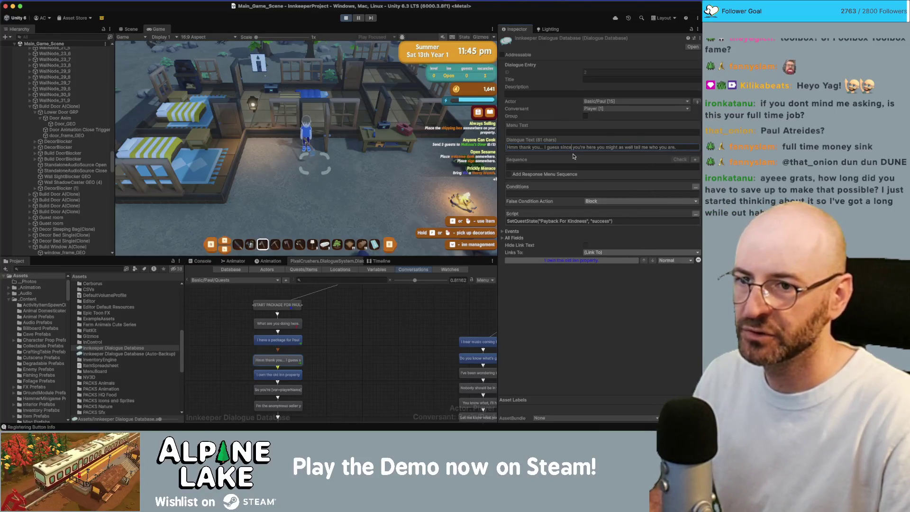
left_click(284, 374)
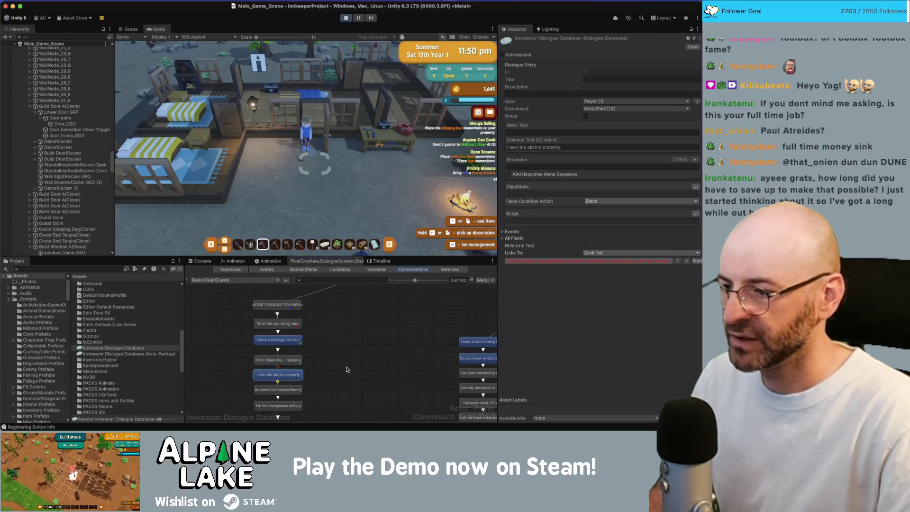
Select Paul's 'So you're [var=playerName]' node and exit Play mode.
scroll(341, 351, "down", 2)
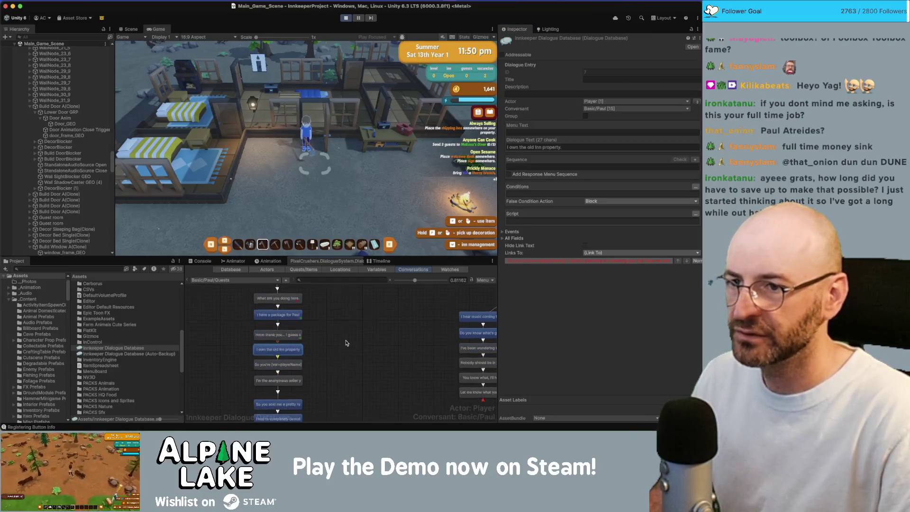
left_click(298, 364)
scroll(361, 320, "down", 2)
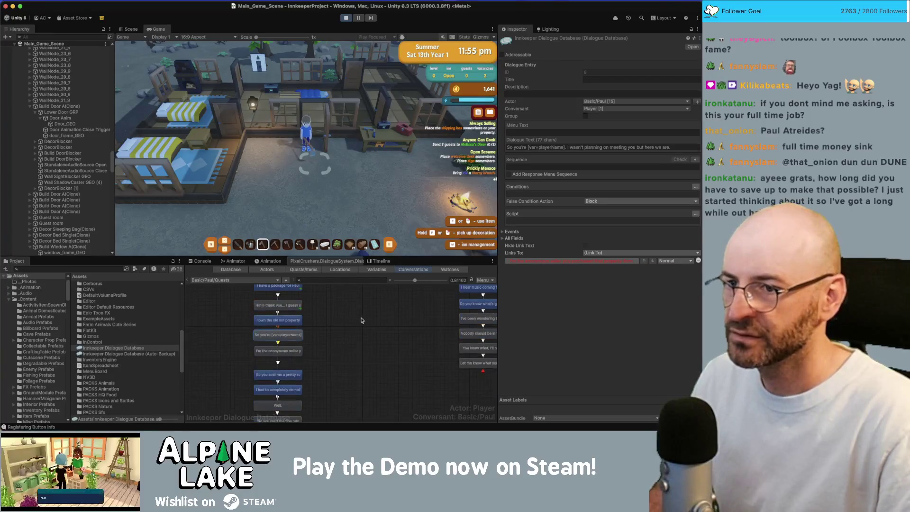
left_click(345, 17)
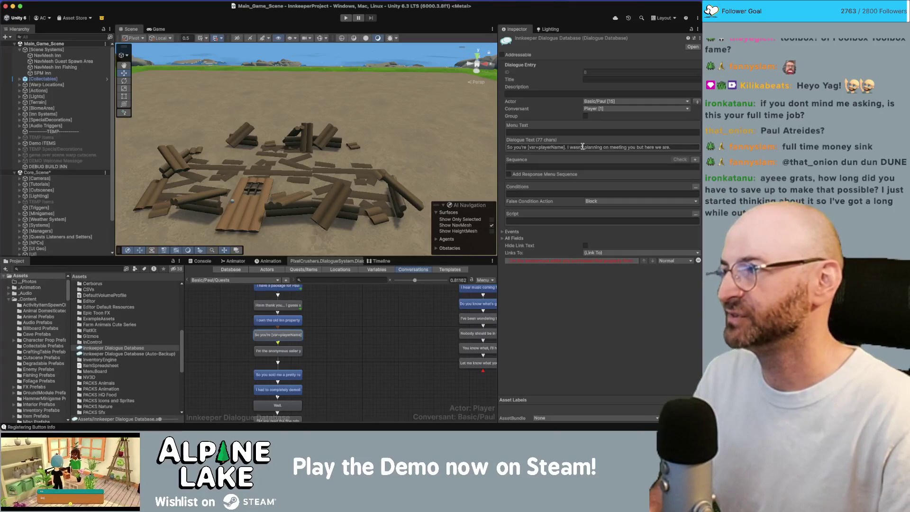
Change Paul's line to 'I never expected to actually meet you but here you are.'.
left_click(582, 147)
type("'t")
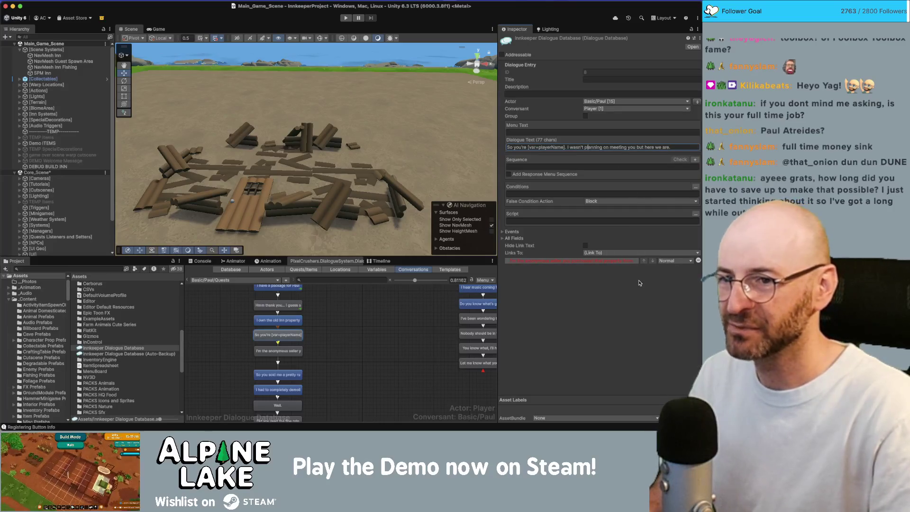
key("Left")
key("Left")
key("Left")
key("alt+shift+Right")
type("never expected")
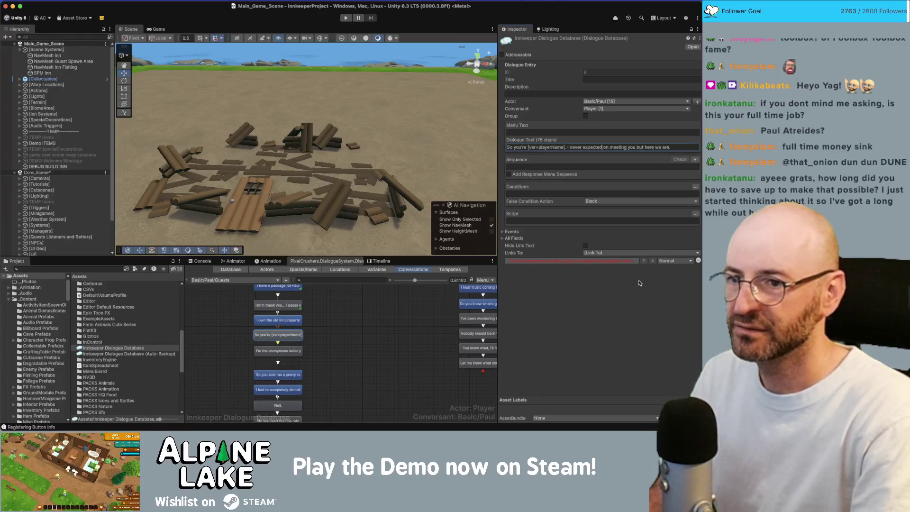
type(" to ")
type("actually meet")
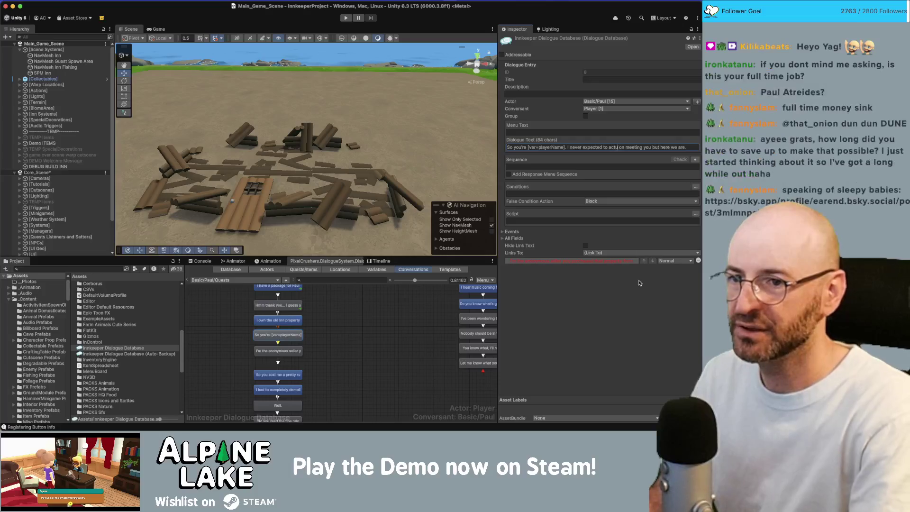
type(" you")
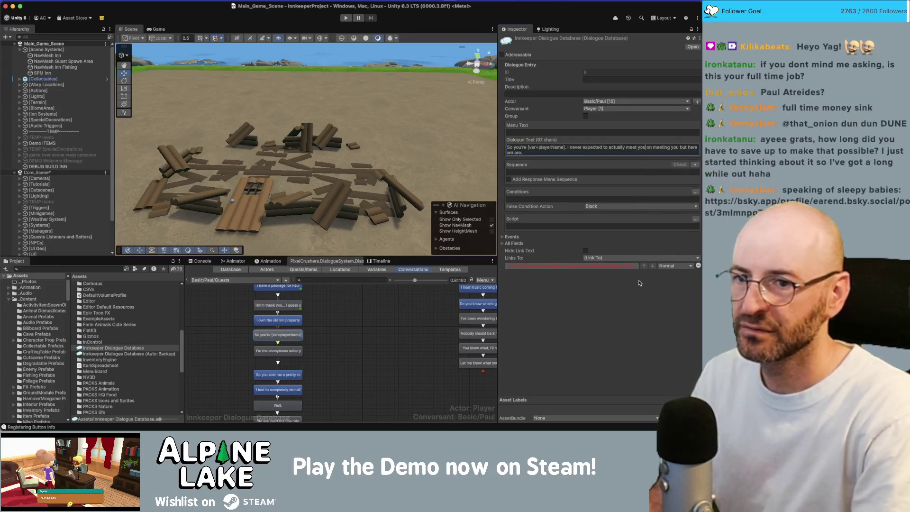
key("alt+shift+Right")
key("alt+shift+Right")
key("BackSpace")
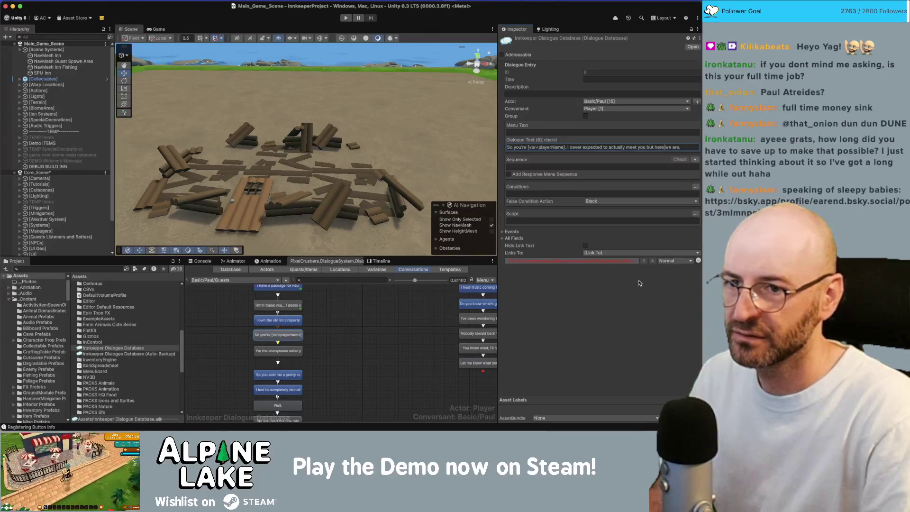
key("alt+shift+Right")
type("you")
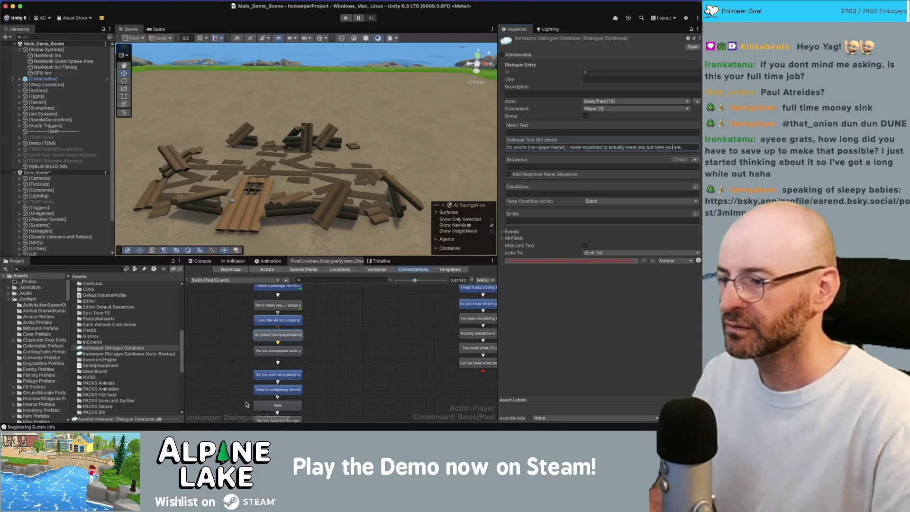
left_click(266, 350)
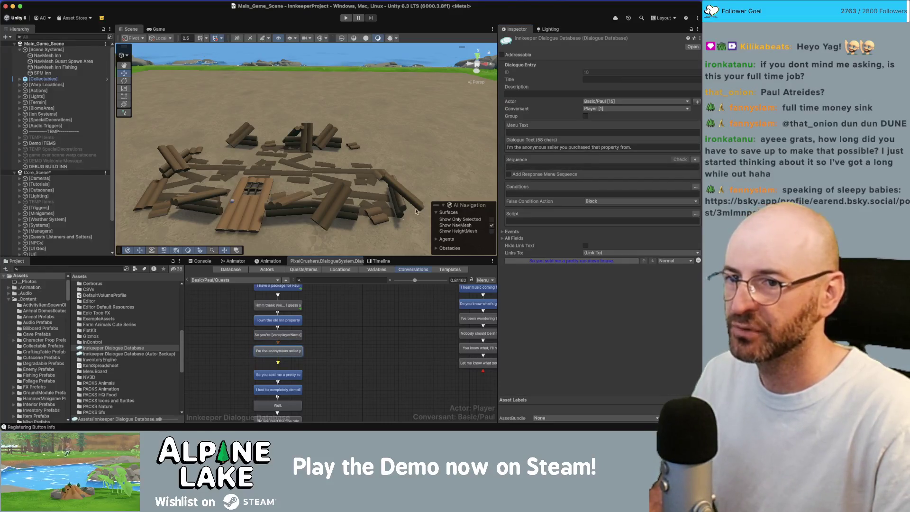
Change the opening 'So' of the 'you sold me a pretty run down house' line to 'Oh,'.
left_click(298, 374)
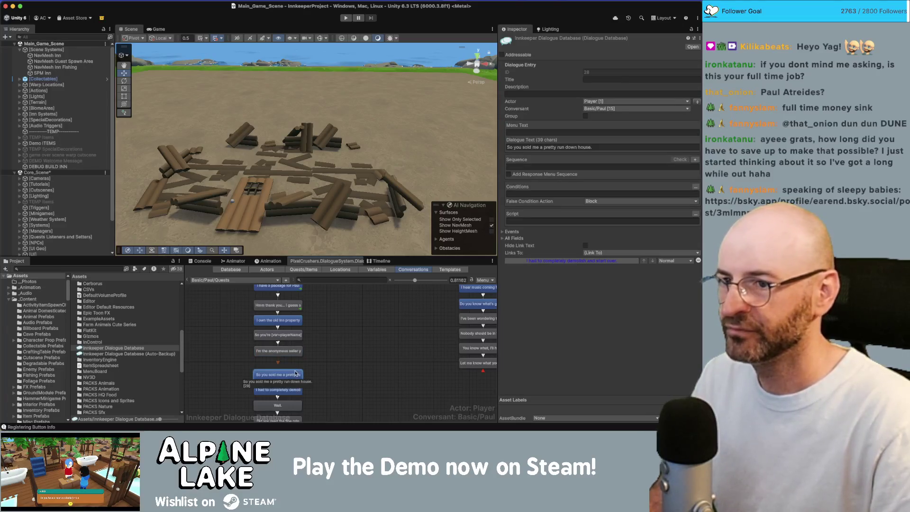
left_click(568, 147)
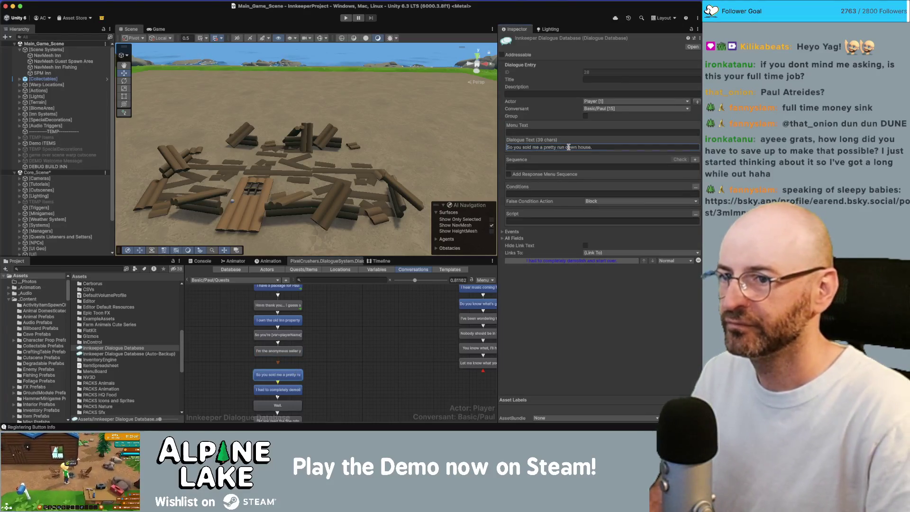
type("<iOh,")
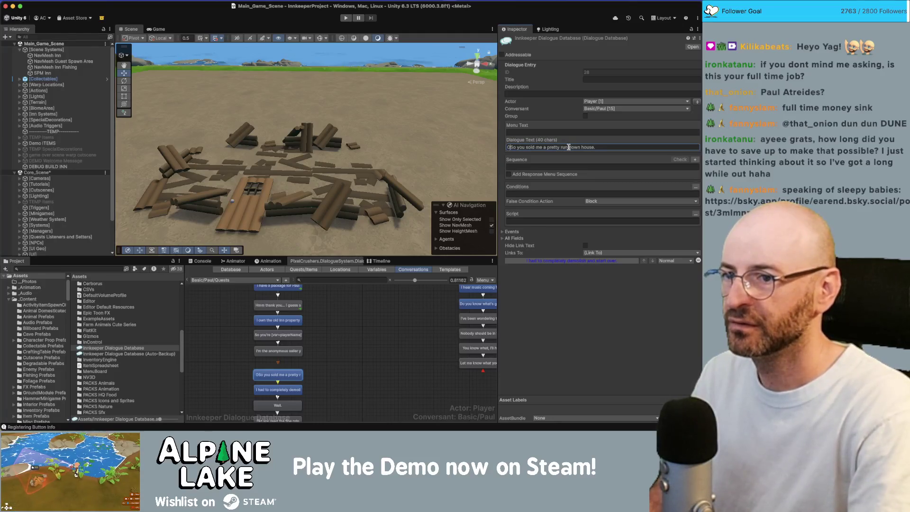
key("Delete")
key("Delete")
key("Delete")
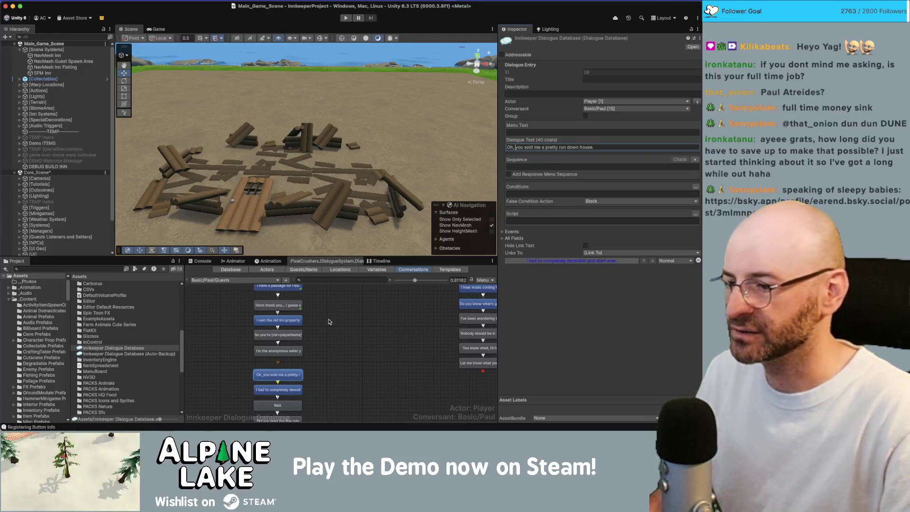
left_click(324, 376)
Step through the conversation nodes down to the 'How about I sign you up' line.
left_click(285, 390)
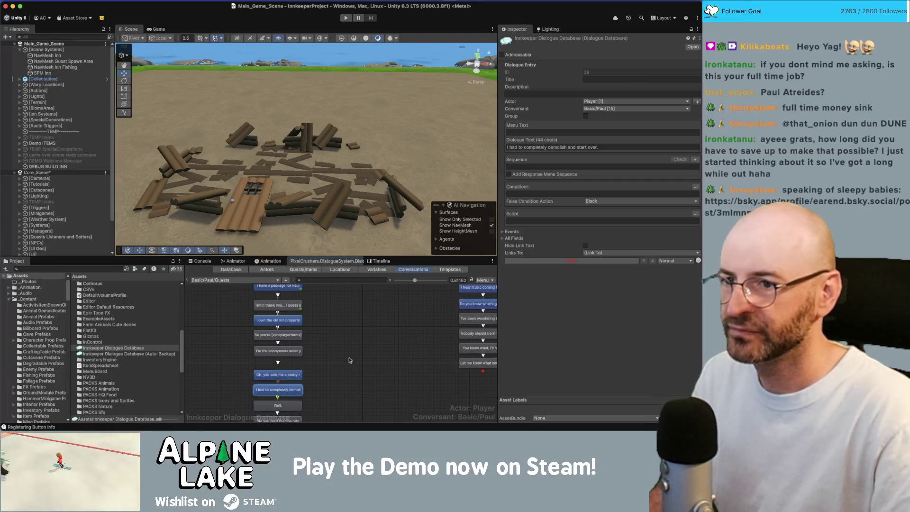
scroll(344, 360, "down", 2)
left_click(287, 375)
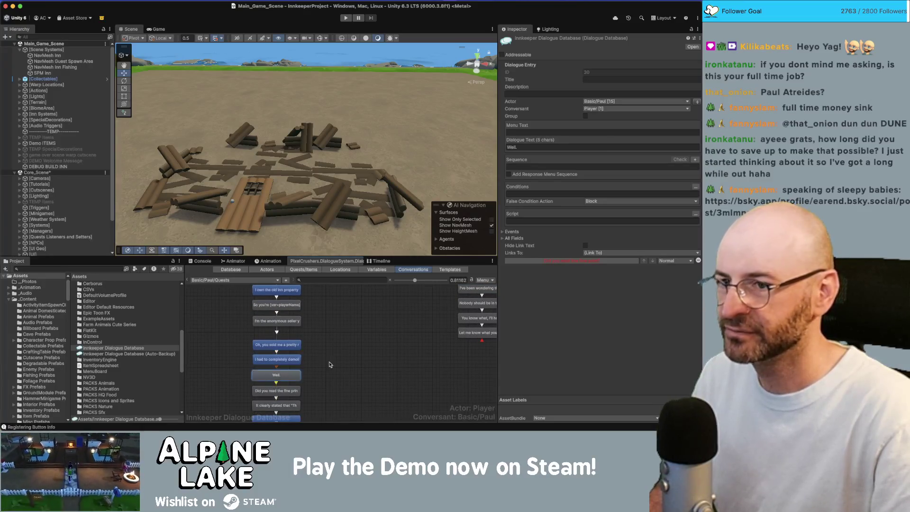
scroll(332, 363, "down", 1)
left_click(292, 374)
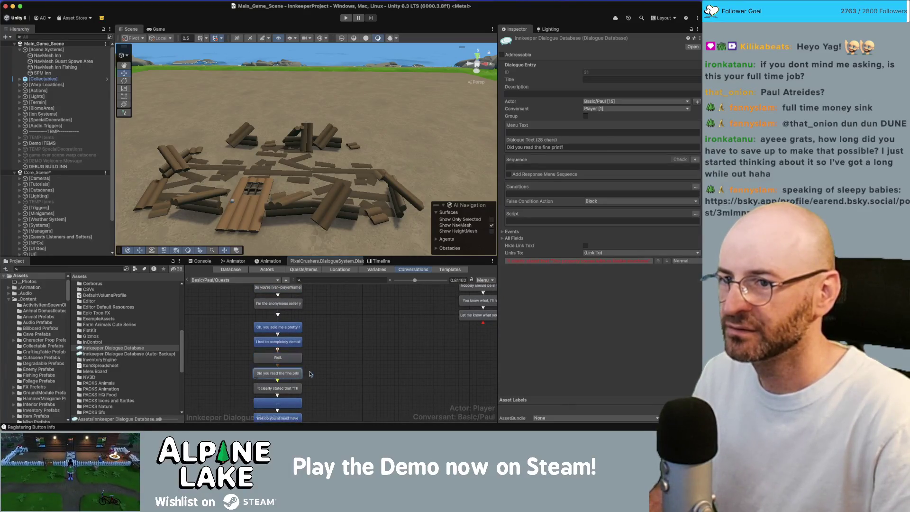
scroll(353, 332, "down", 2)
left_click(301, 358)
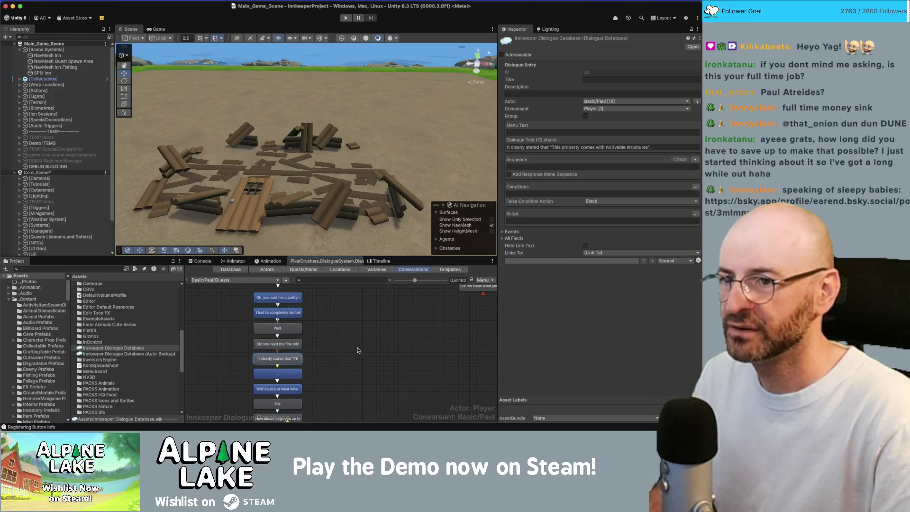
scroll(347, 354, "down", 1)
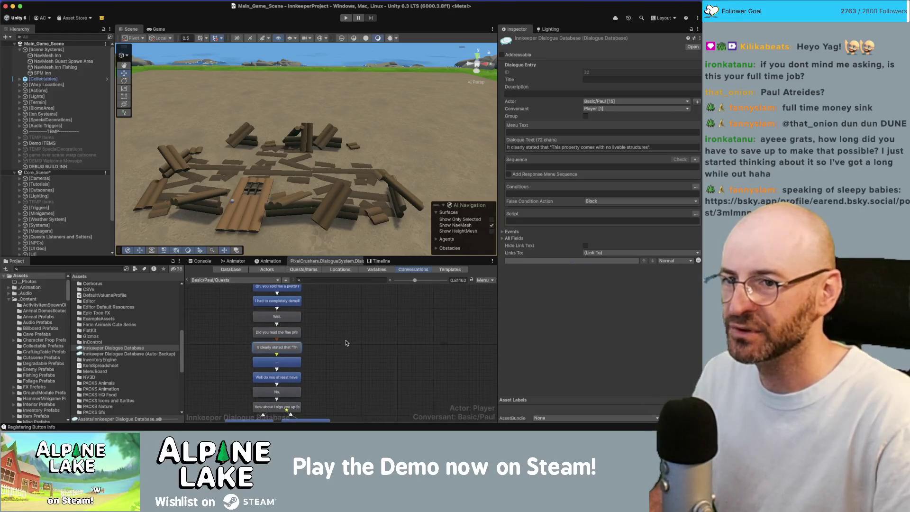
scroll(331, 359, "down", 1)
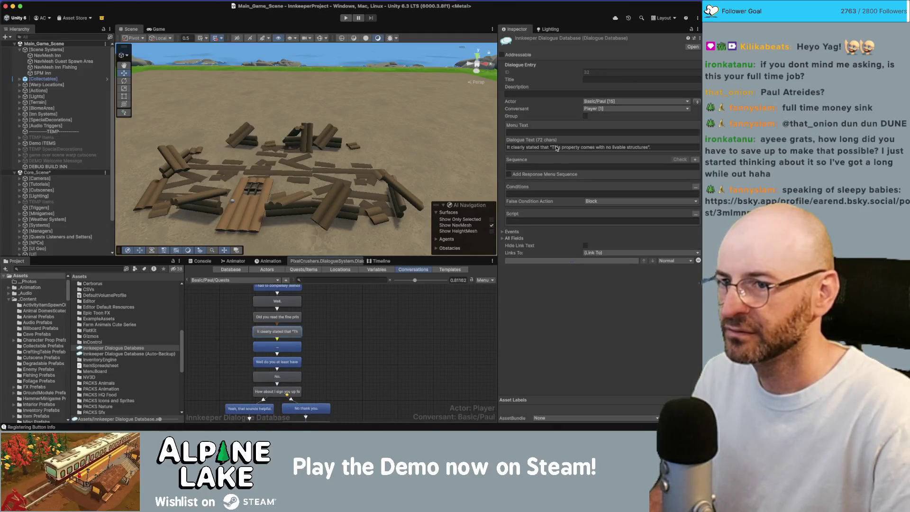
left_click(297, 347)
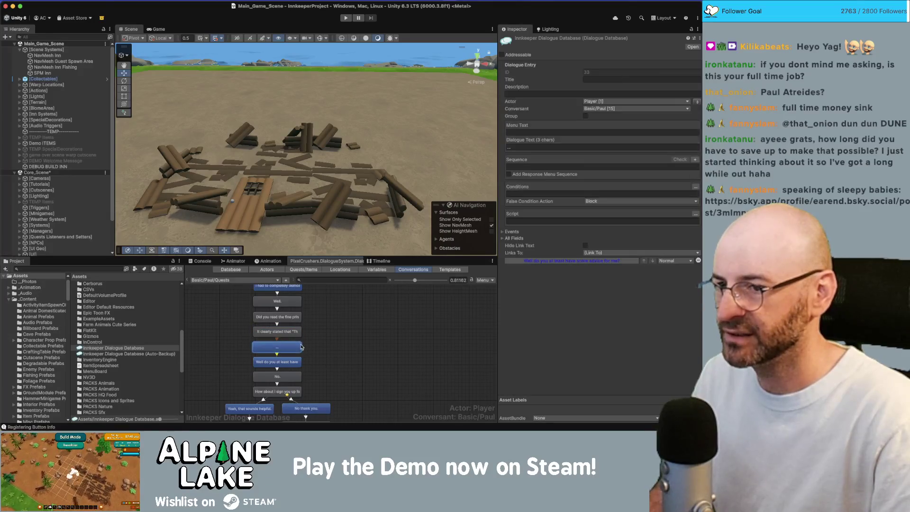
left_click(294, 360)
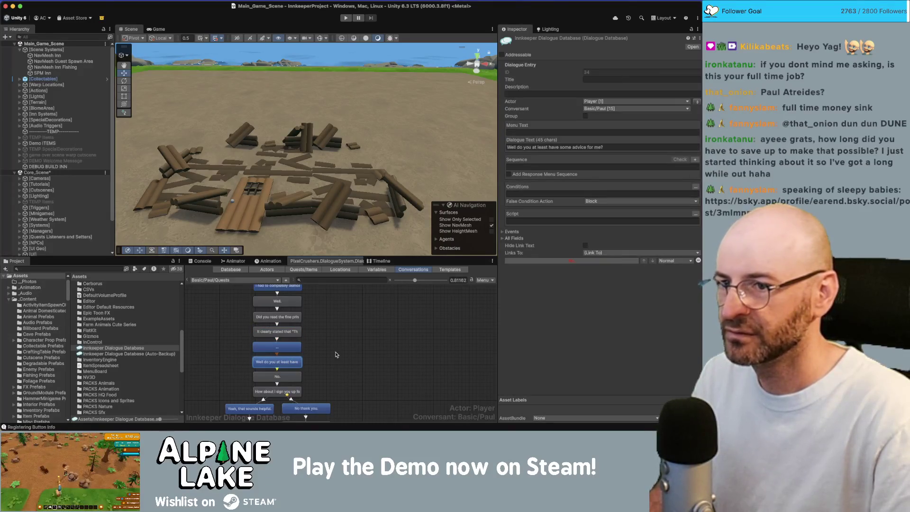
scroll(337, 355, "down", 2)
scroll(341, 337, "up", 2)
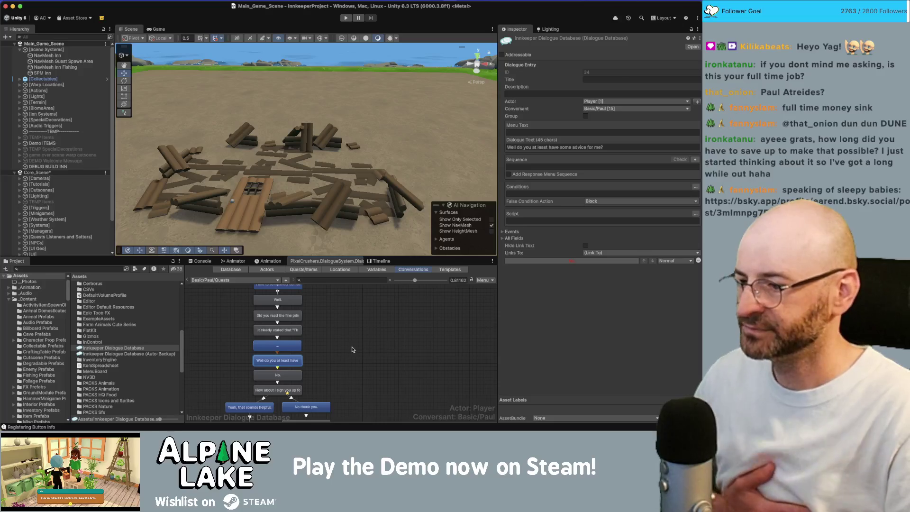
left_click(277, 375)
left_click(293, 388)
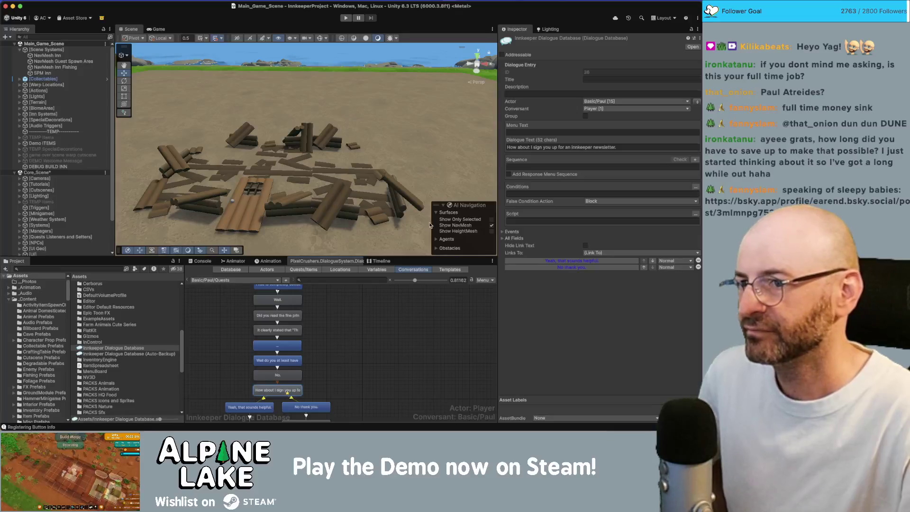
Replace 'How about I' with 'But I can' in the newsletter offer line.
left_click(559, 147)
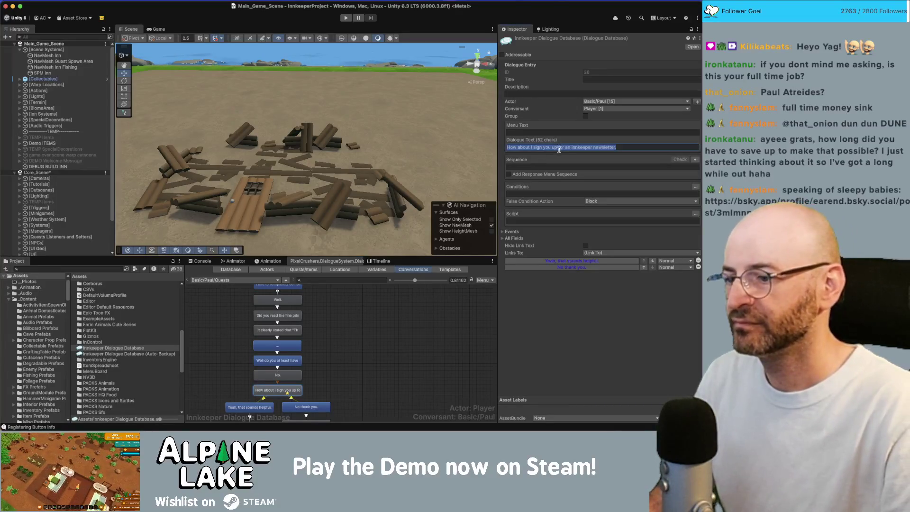
key("Home")
key("alt+shift+Right")
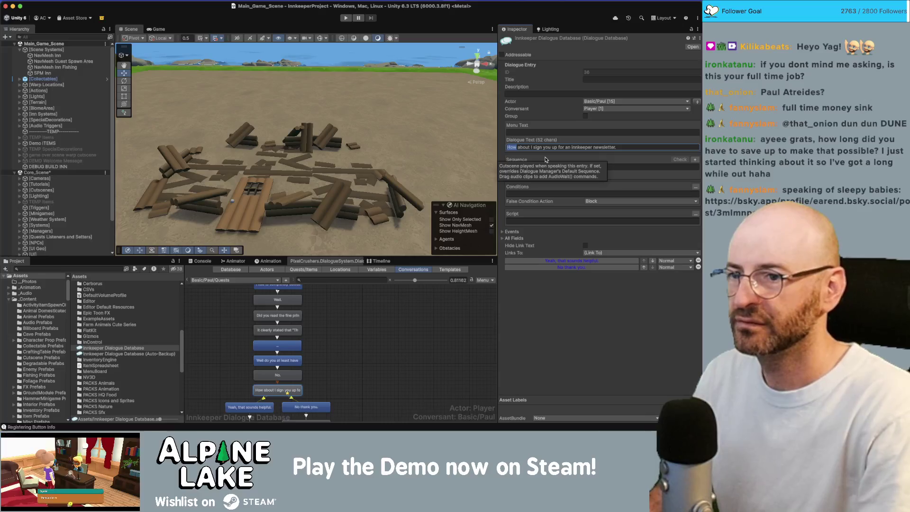
key("Home")
type("But I can")
key("alt+shift+Right")
key("alt+shift+Right")
key("alt+shift+Right")
key("BackSpace")
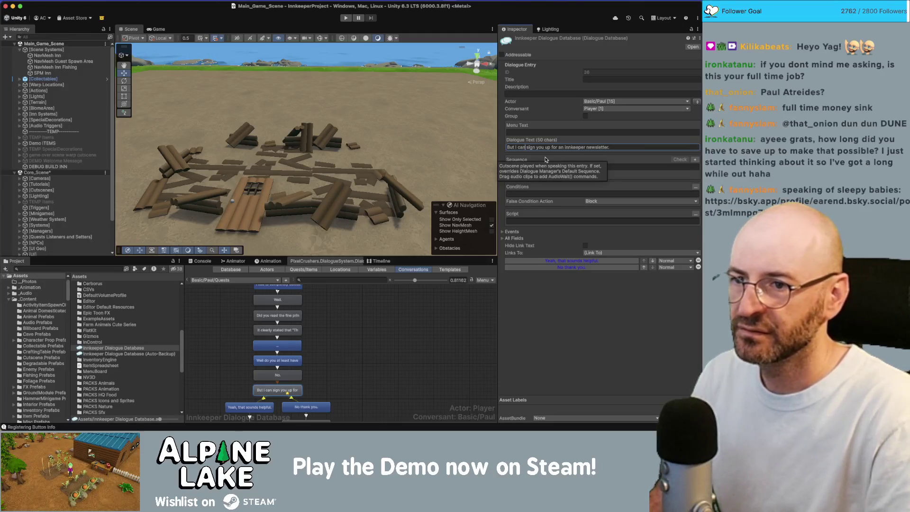
Review the player's replies and NPC answers, ending on the 'Okay cool' reply.
left_click_drag(375, 350, 381, 317)
left_click(278, 349)
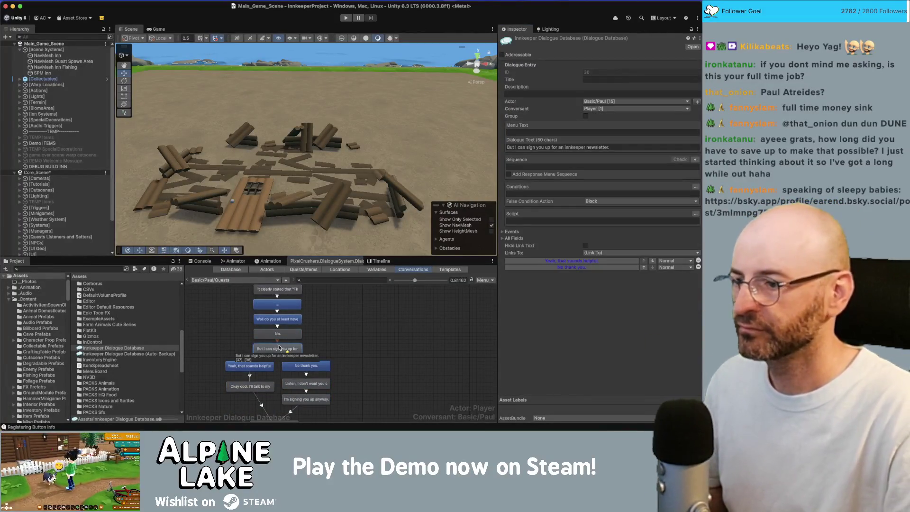
left_click(260, 359)
left_click(247, 365)
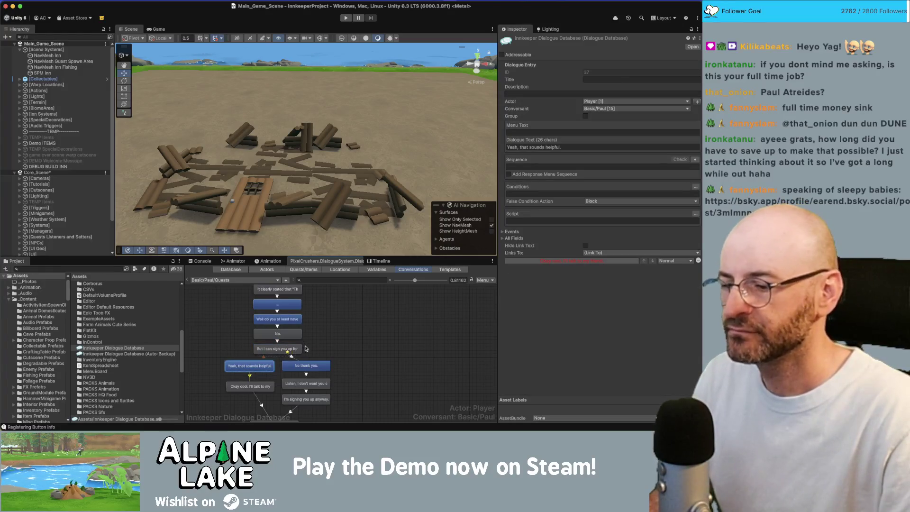
left_click(309, 363)
scroll(308, 350, "down", 3)
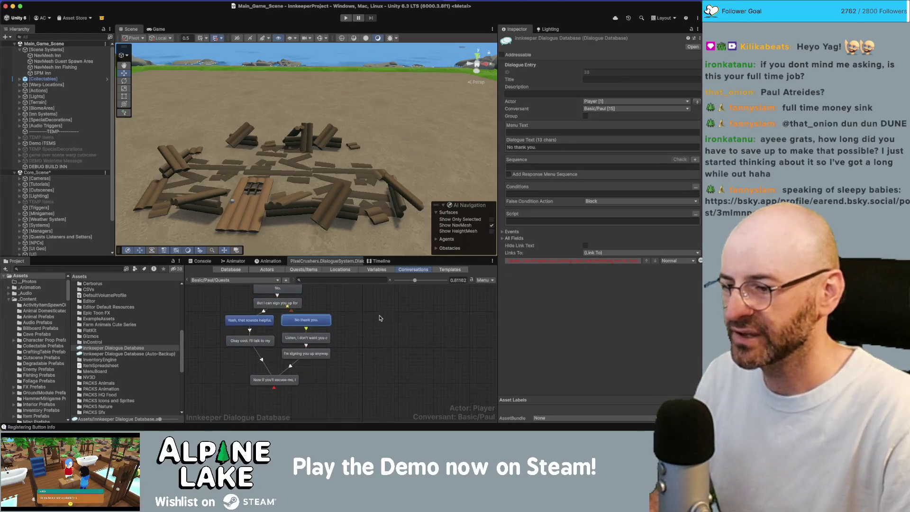
left_click(308, 339)
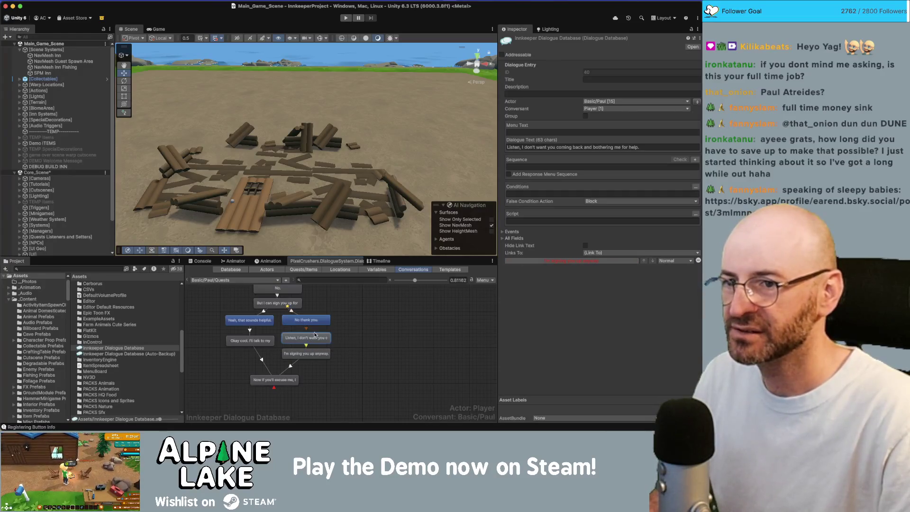
left_click(314, 353)
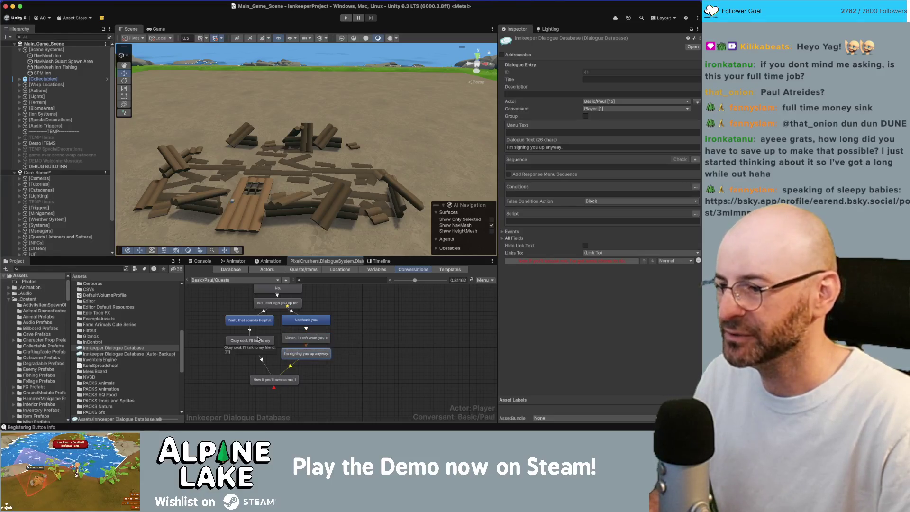
left_click(260, 339)
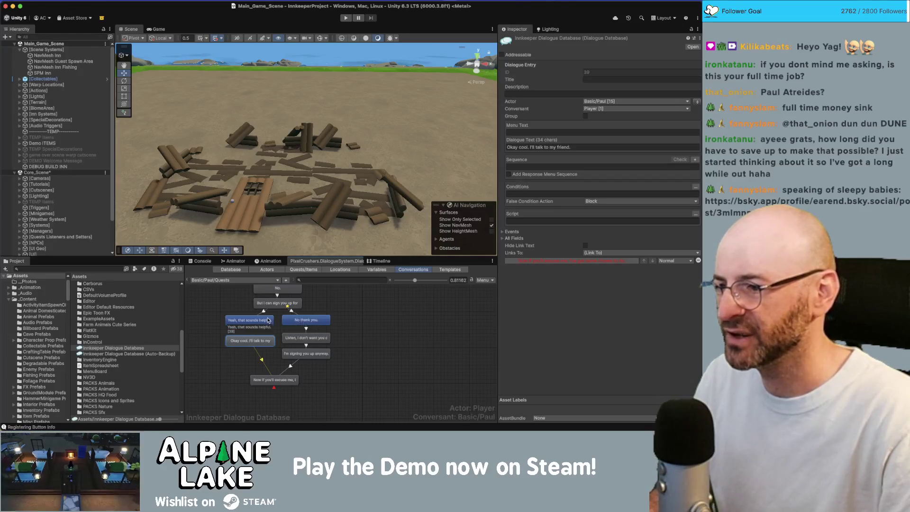
left_click(252, 326)
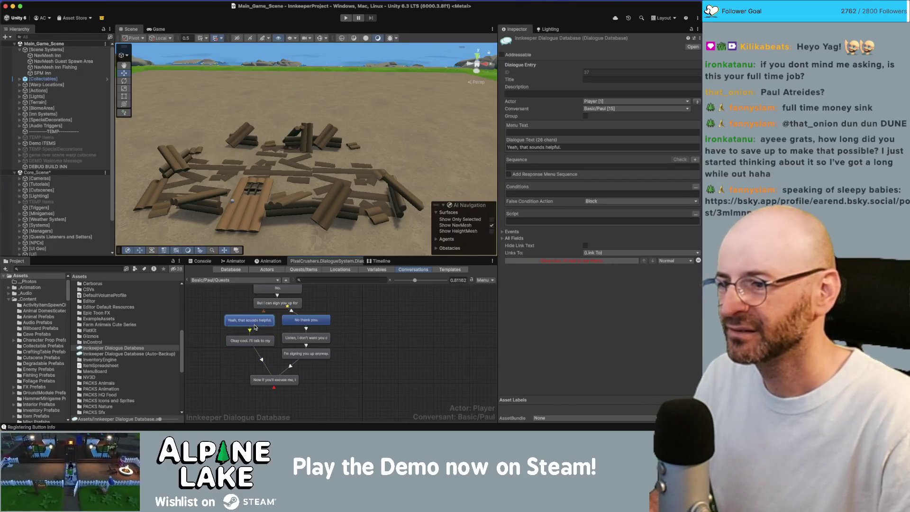
left_click(250, 341)
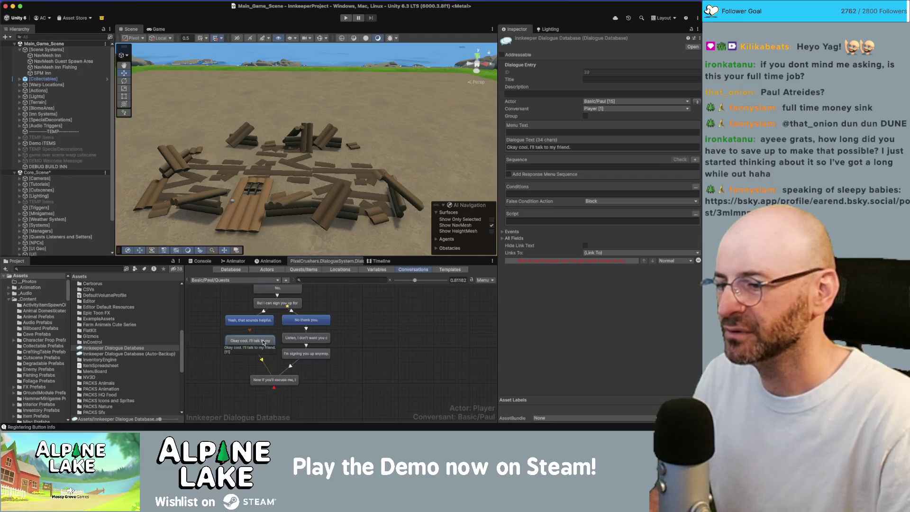
Replace 'Okay cool' with 'Very good' in the player's reply.
left_click(525, 147)
left_click(527, 147)
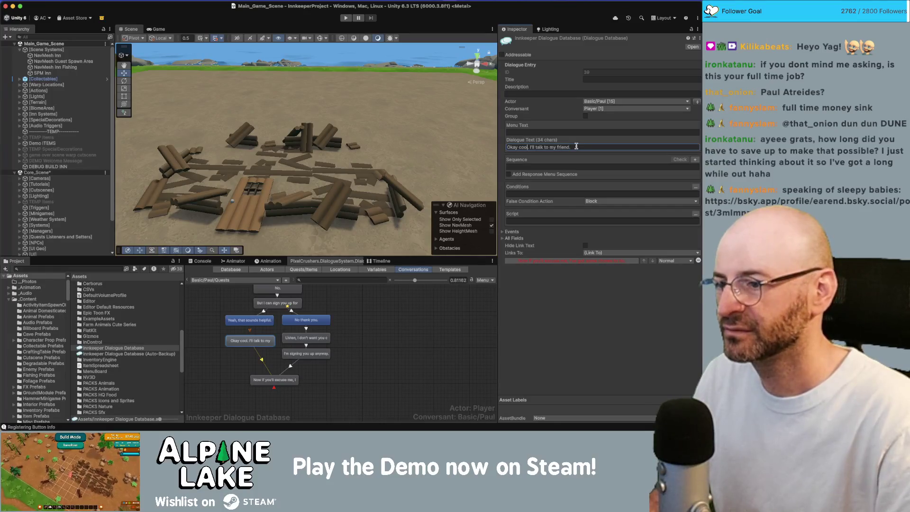
key("BackSpace")
key("BackSpace")
key("BackSpace")
type("Very good")
left_click(576, 146)
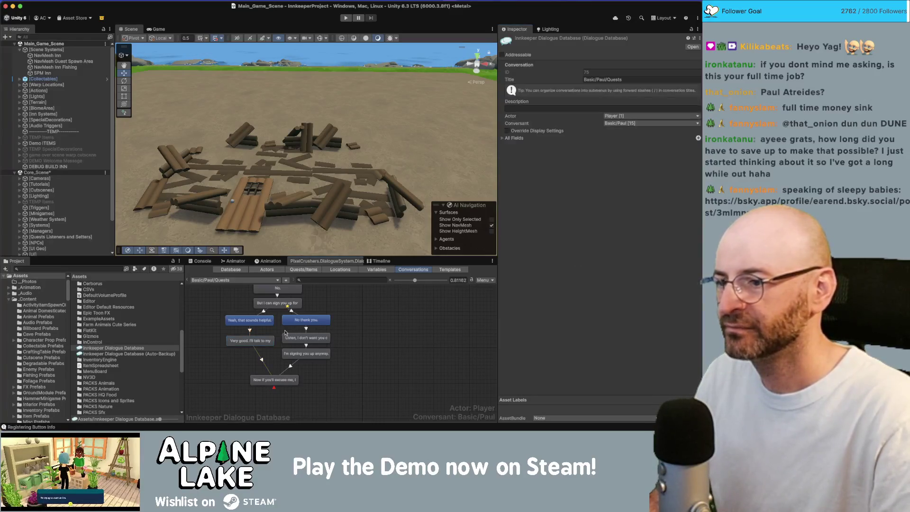
left_click(249, 341)
Create a child node after the 'Very good' reply and link it onward.
right_click(250, 338)
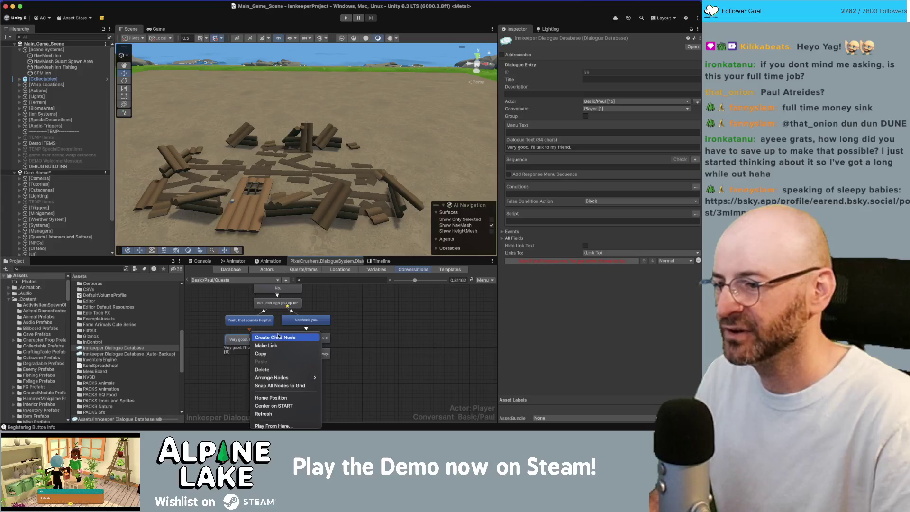
left_click(279, 337)
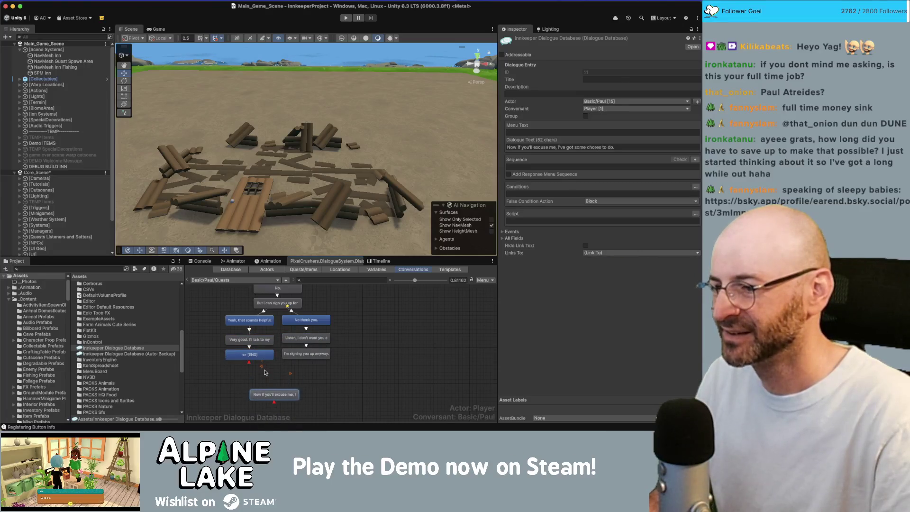
left_click(265, 373)
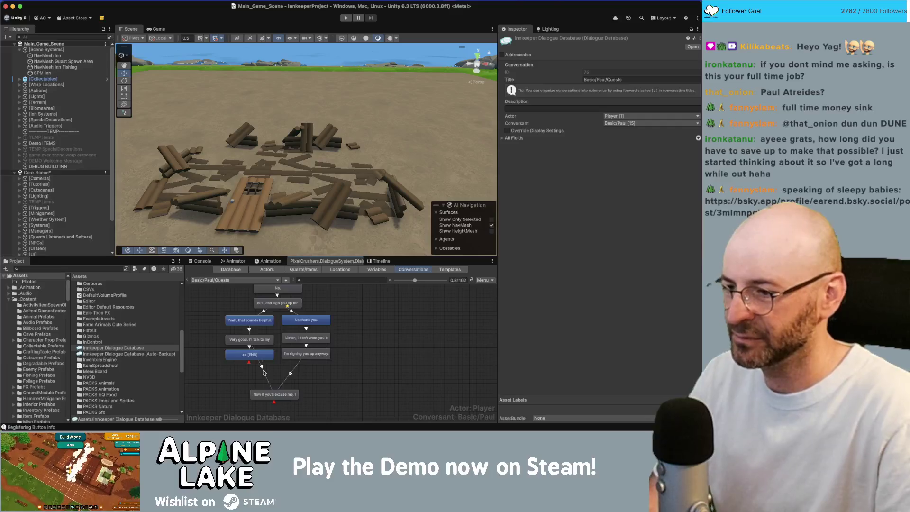
left_click(263, 373)
right_click(259, 354)
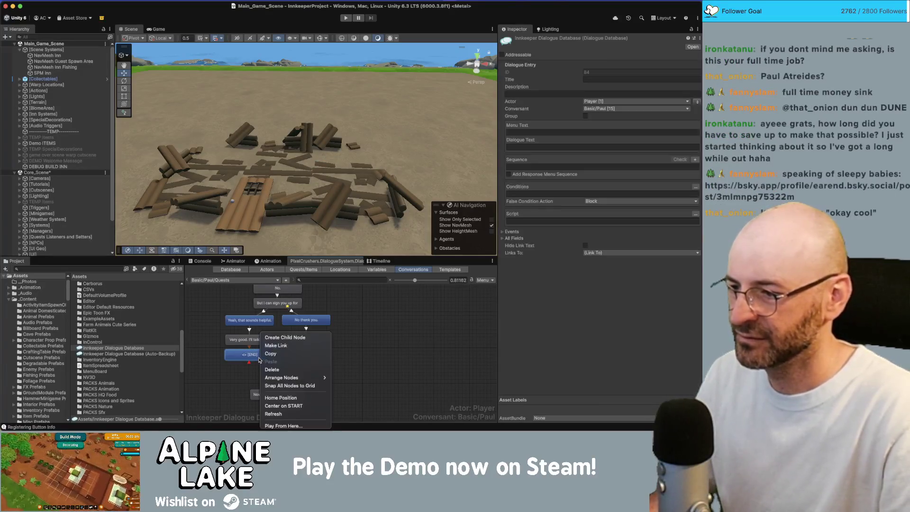
left_click(272, 348)
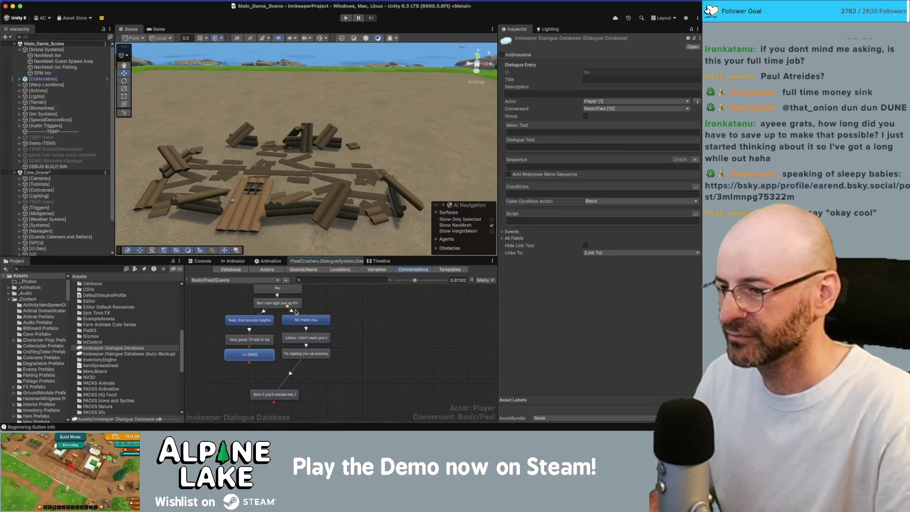
Make the NPC the speaker and enter 'I guess I already know you're addiess.'.
left_click(697, 102)
left_click(597, 147)
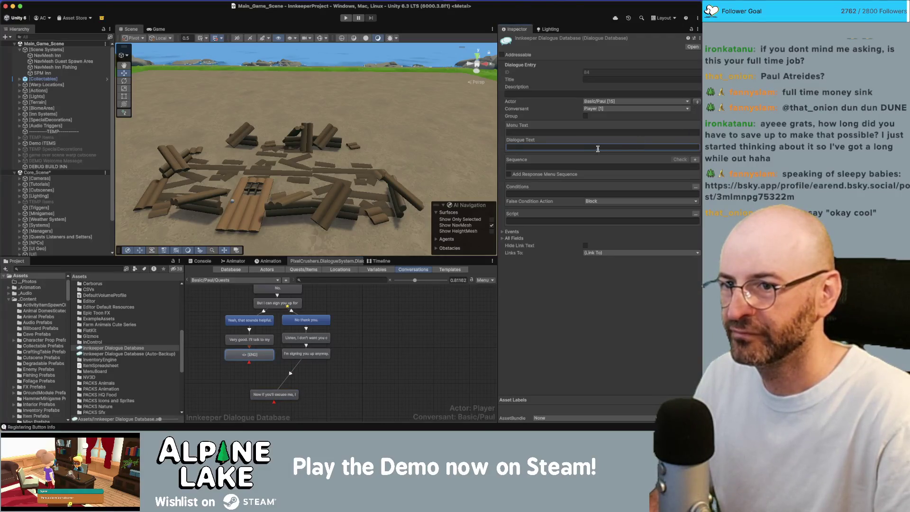
type("I guess ")
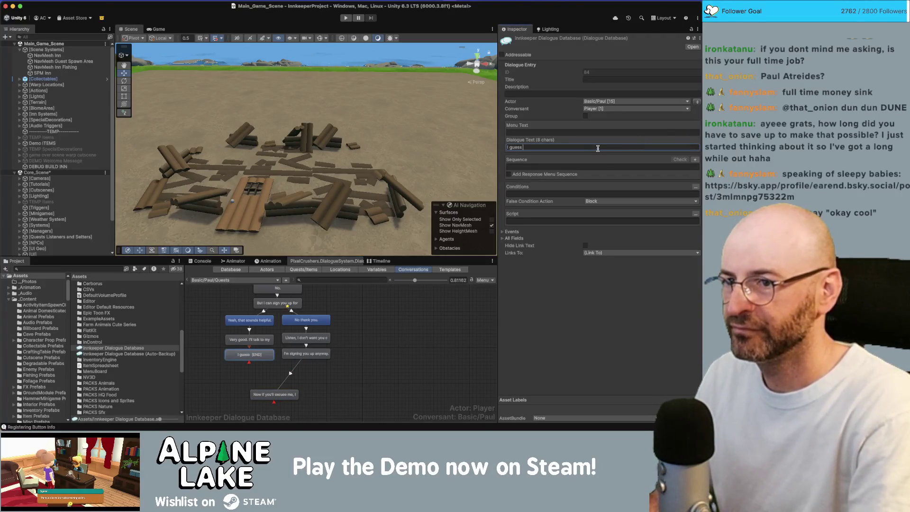
type("I already ")
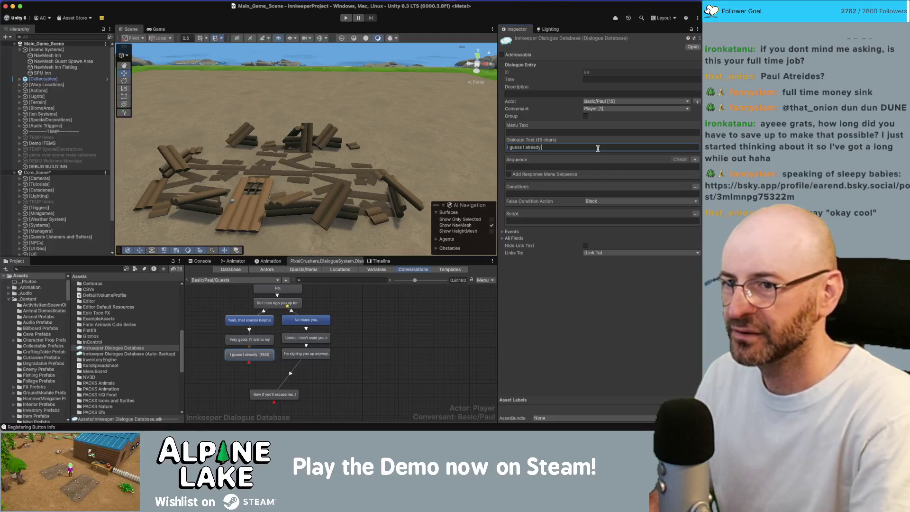
type("know you're a")
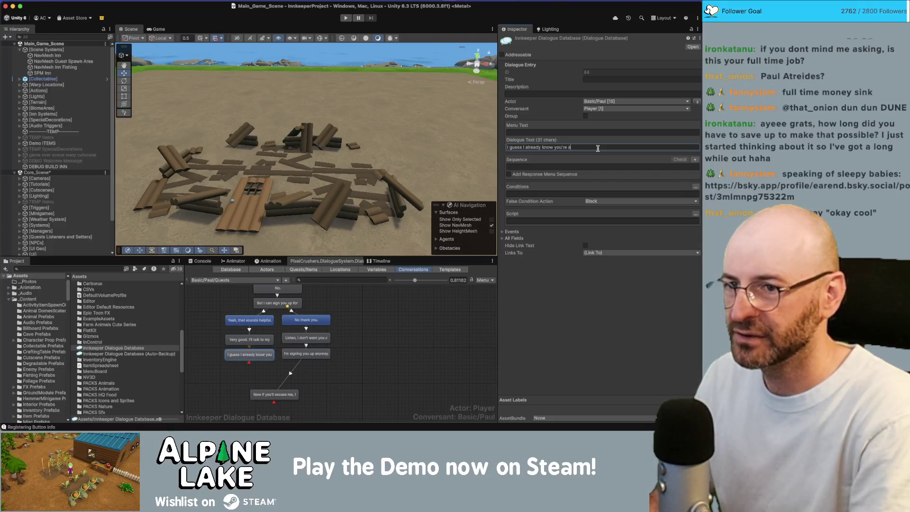
type("ddiess.")
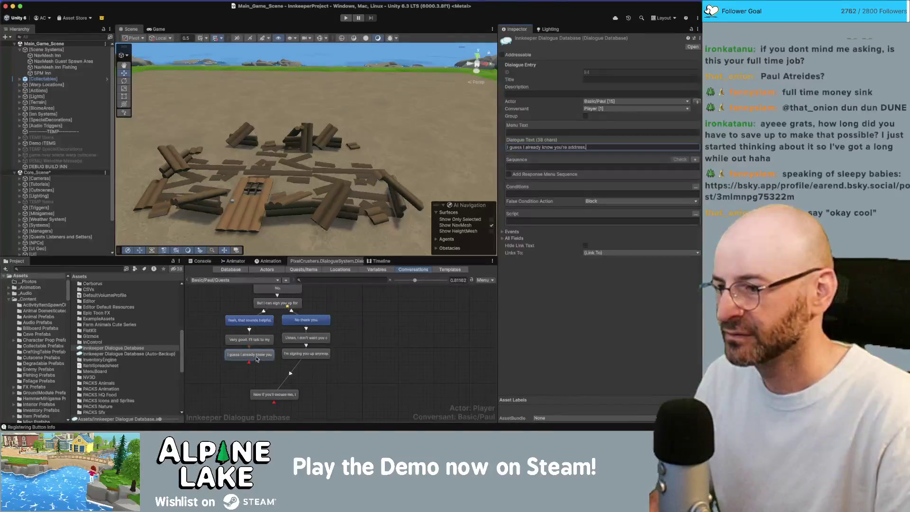
Select the closing 'Now if you'll excuse me' line to edit its text.
right_click(267, 356)
left_click(268, 353)
left_click(278, 395)
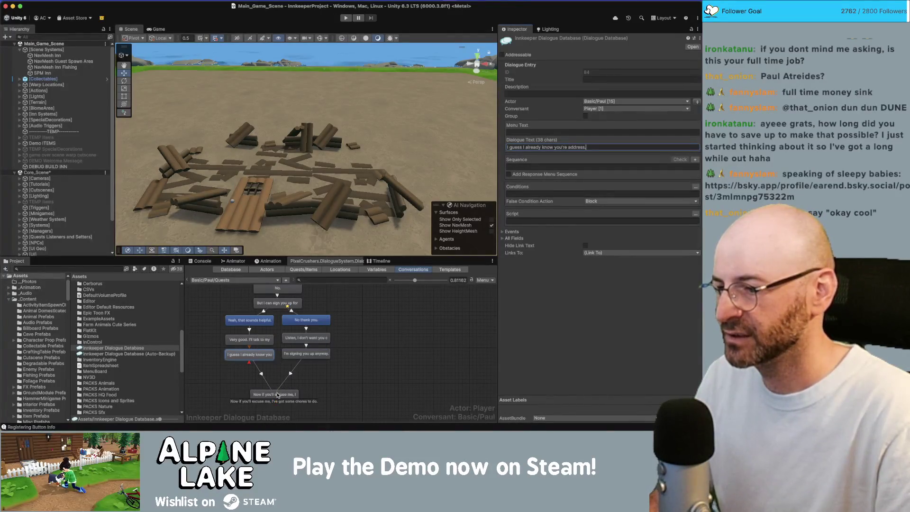
left_click(278, 395)
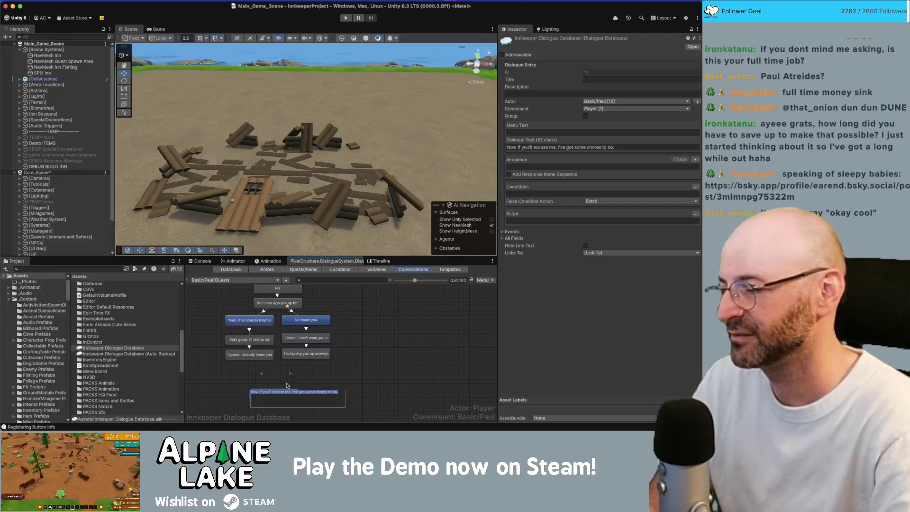
left_click(286, 386)
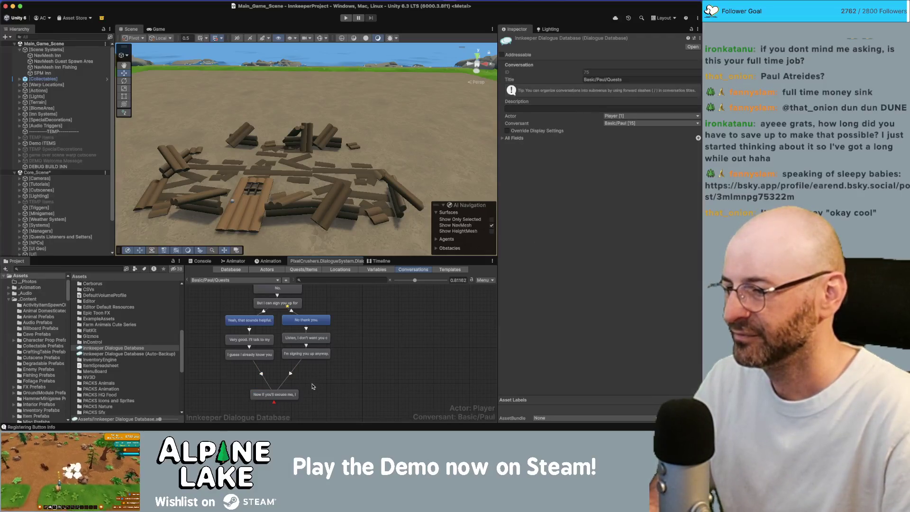
scroll(312, 386, "down", 2)
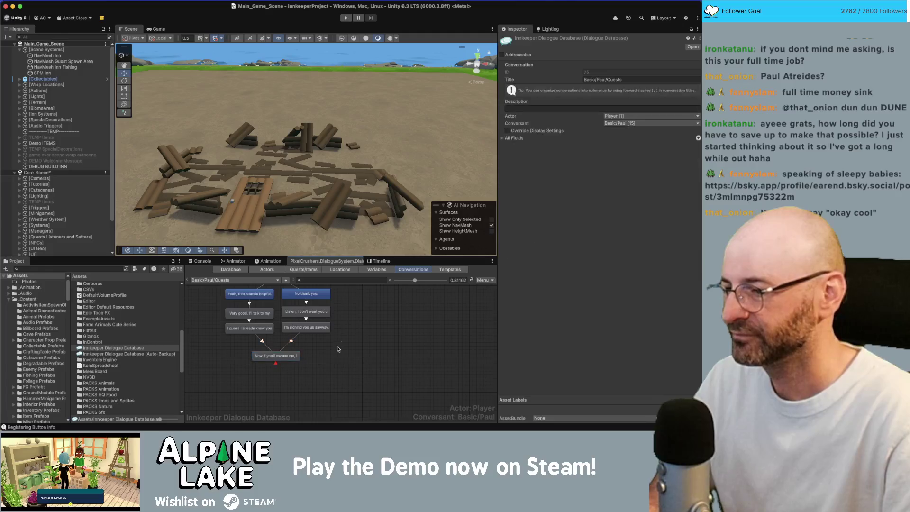
scroll(338, 349, "down", 5)
scroll(308, 361, "down", 3)
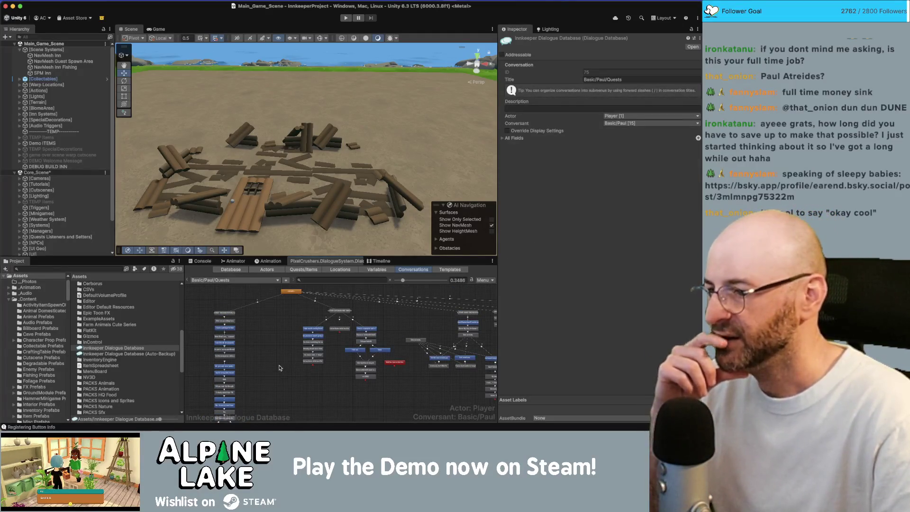
scroll(279, 367, "down", 3)
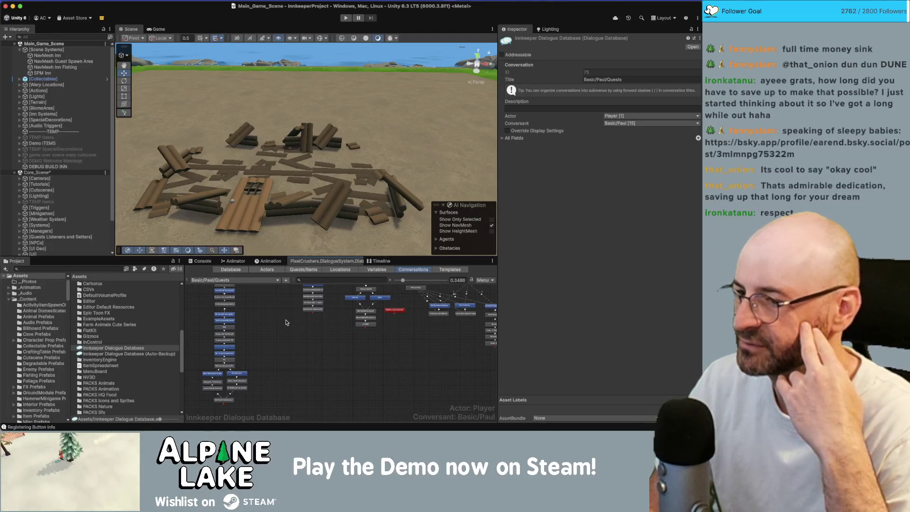
scroll(325, 356, "down", 1)
scroll(325, 356, "up", 5)
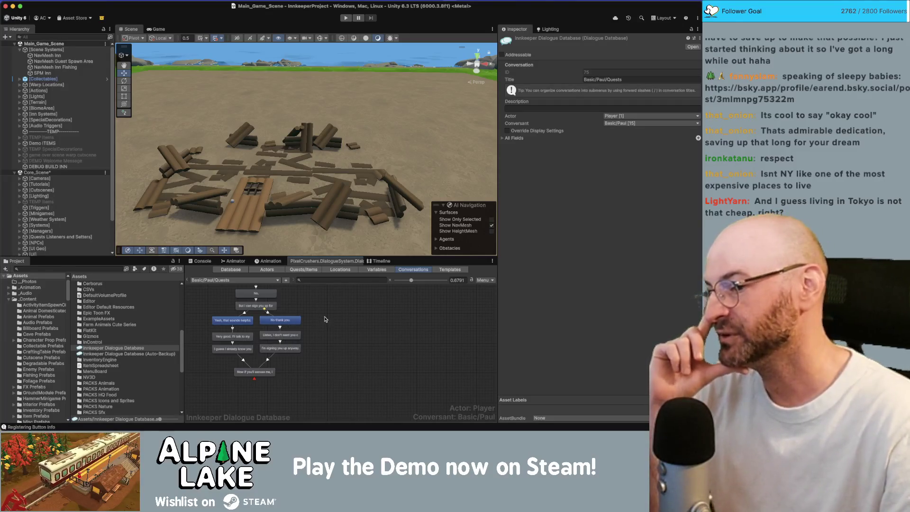
Show the Basic/Paul/Quests conversation properties, then switch to the StreetEasy browser window.
left_click_drag(314, 318, 209, 379)
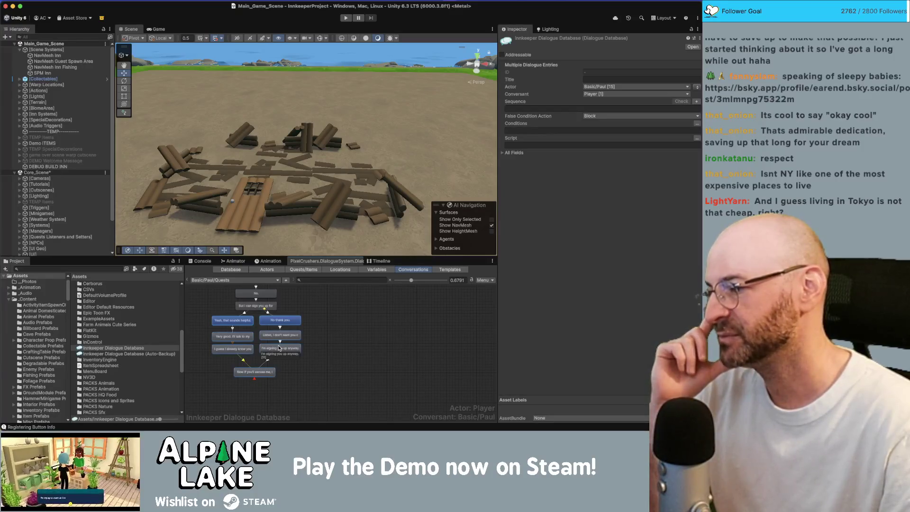
left_click(332, 325)
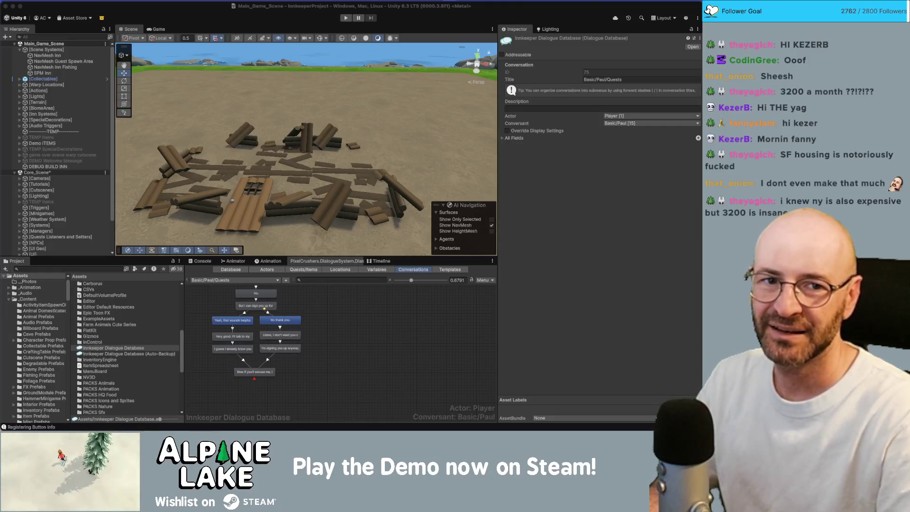
key("super+Tab")
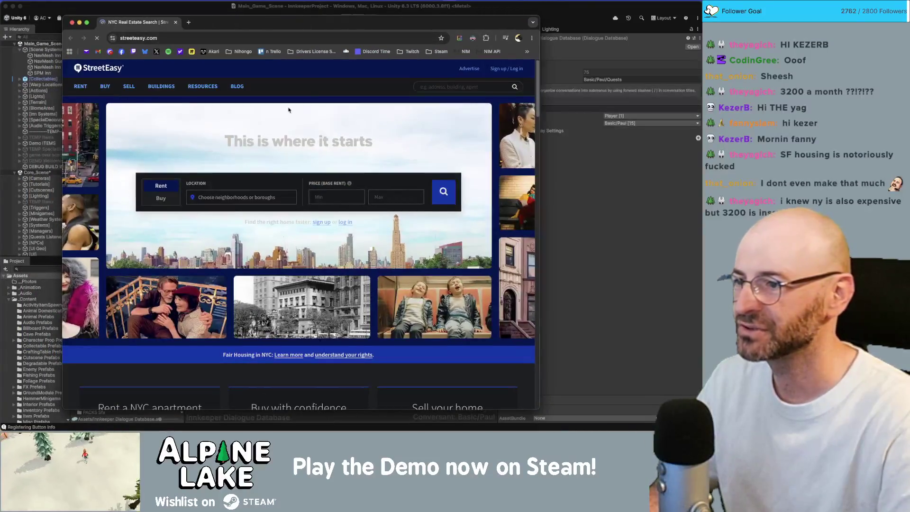
Search StreetEasy rentals with Park Slope as the neighborhood.
left_click(251, 197)
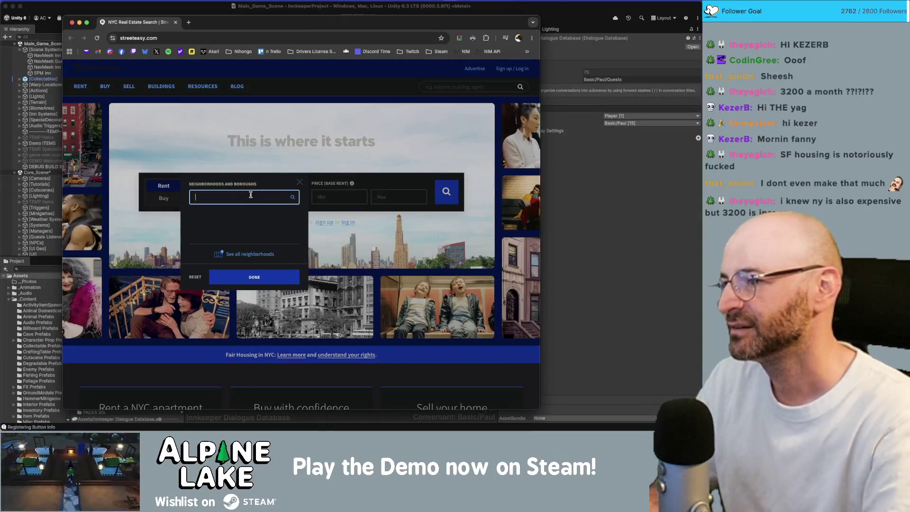
type("park slope")
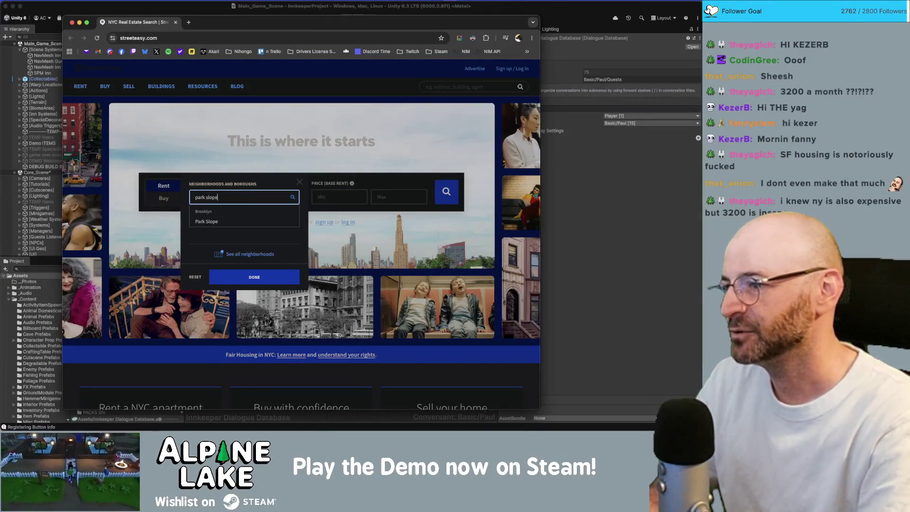
key("Return")
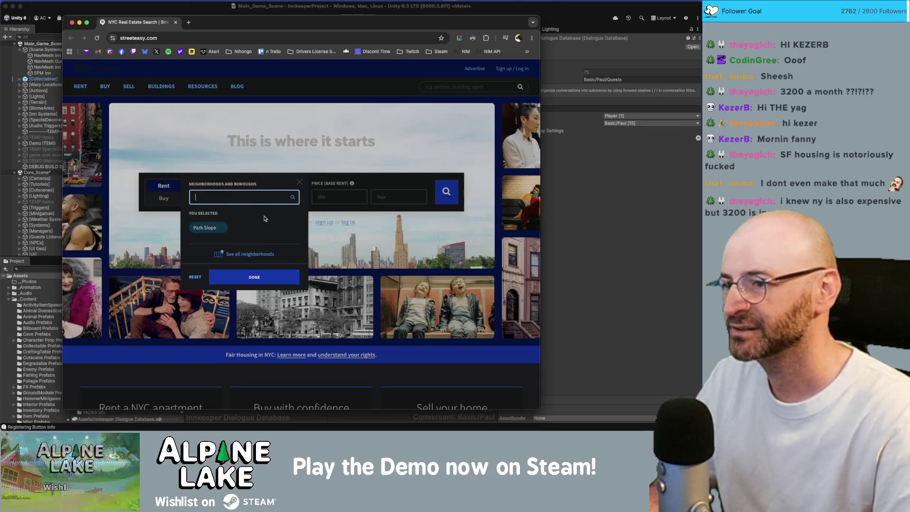
left_click(261, 277)
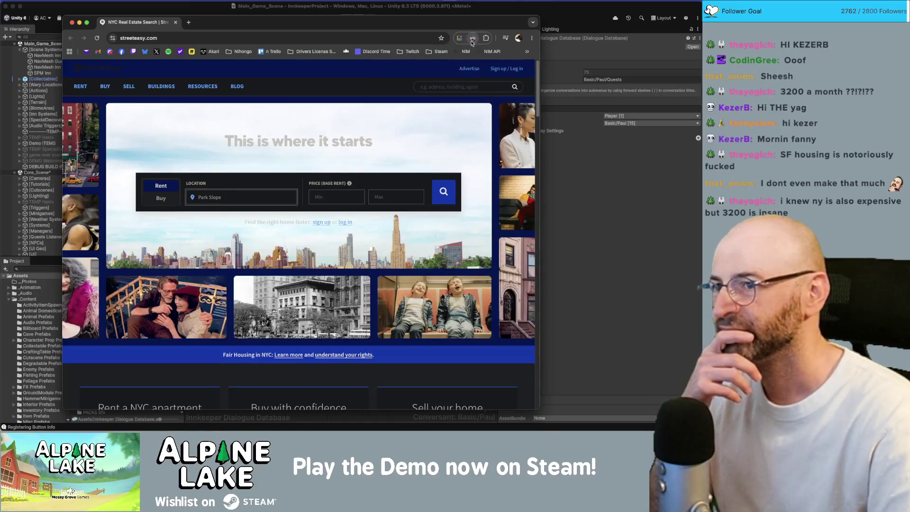
left_click(443, 191)
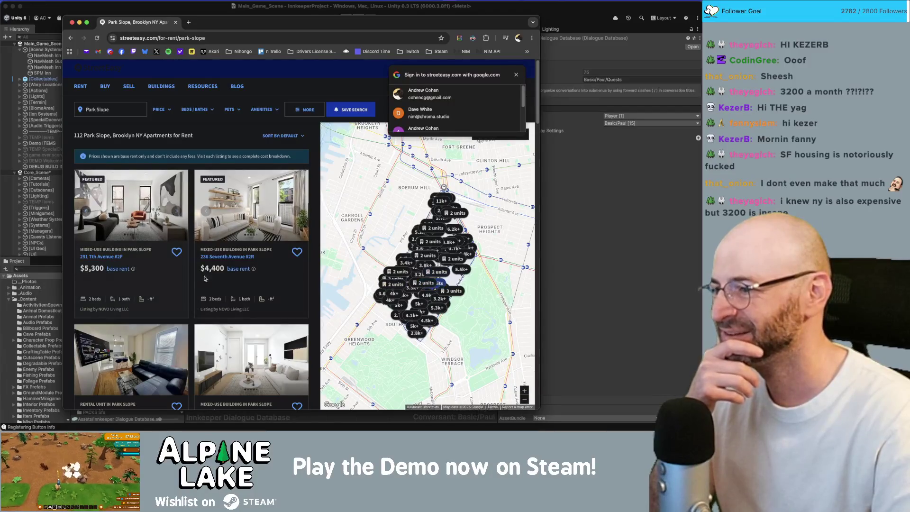
Browse the Park Slope listings and zoom the map in around 5th–9th Street.
scroll(205, 278, "down", 2)
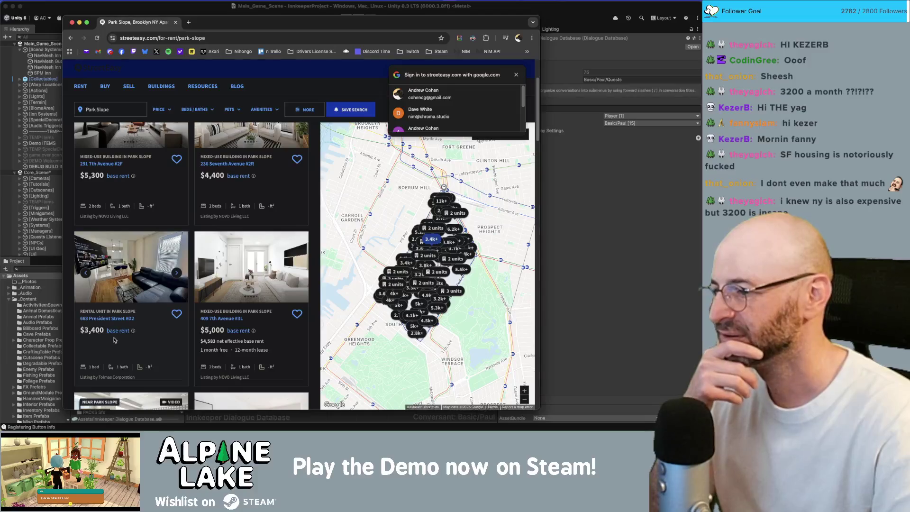
scroll(109, 353, "down", 1)
scroll(91, 311, "down", 3)
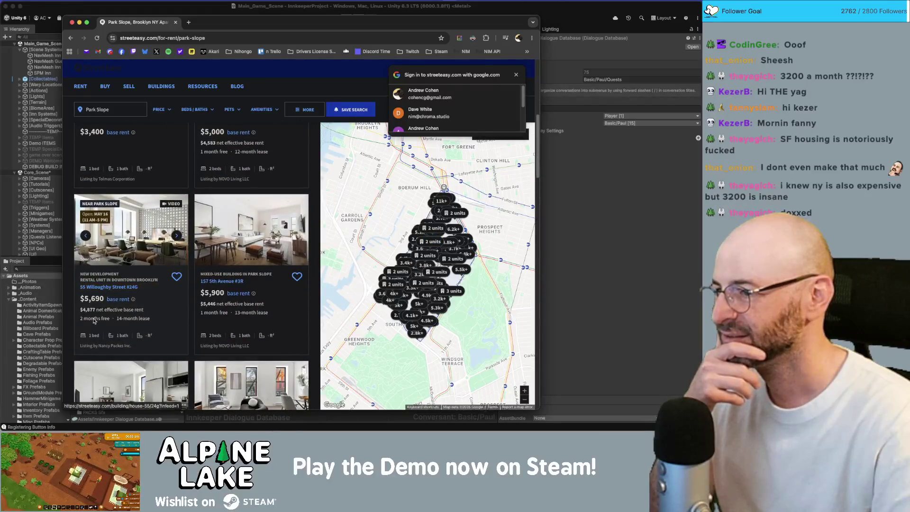
scroll(136, 297, "down", 3)
scroll(136, 296, "down", 8)
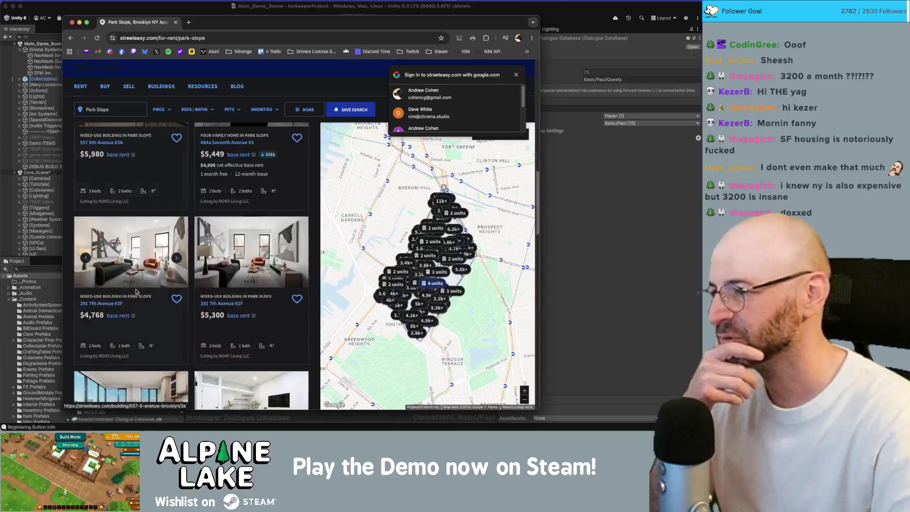
scroll(136, 295, "down", 4)
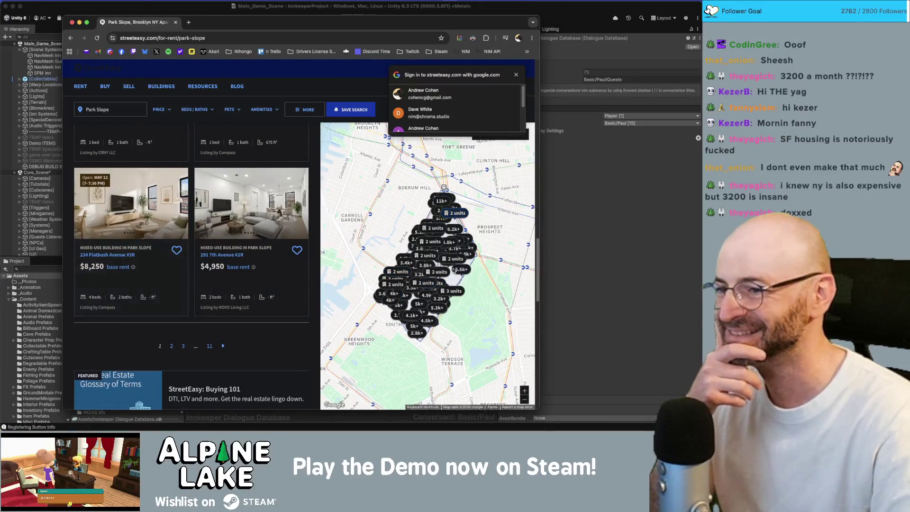
scroll(379, 280, "up", 5)
scroll(327, 289, "up", 3)
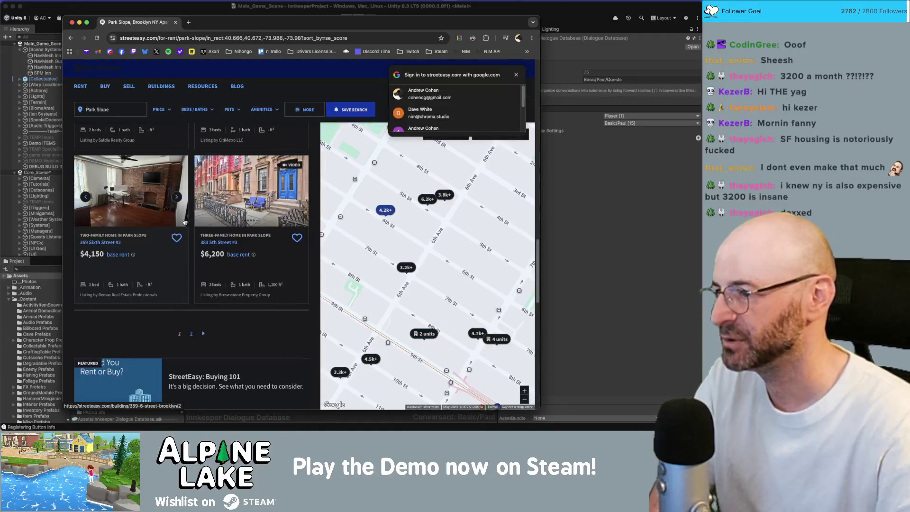
scroll(190, 261, "down", 3)
Zoom the map out across the region and bring it back to New York City.
scroll(197, 294, "up", 3)
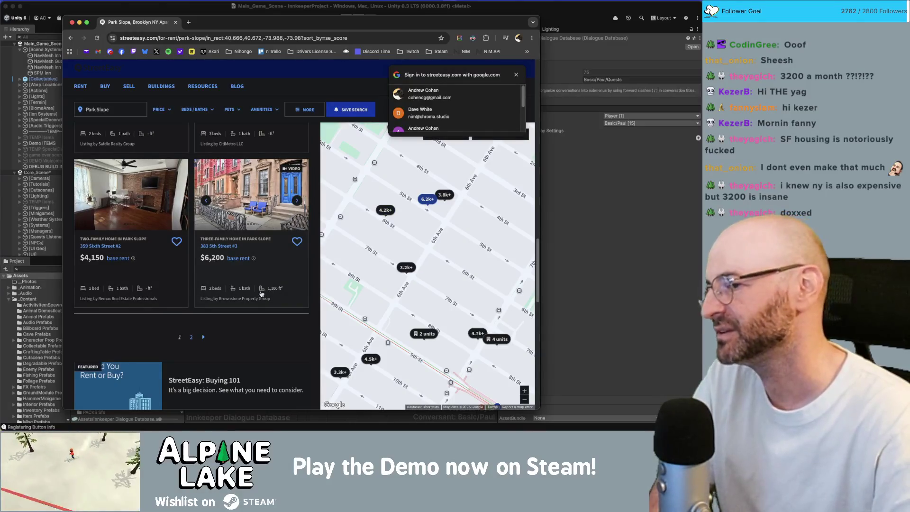
left_click_drag(336, 262, 408, 320)
scroll(408, 319, "down", 3)
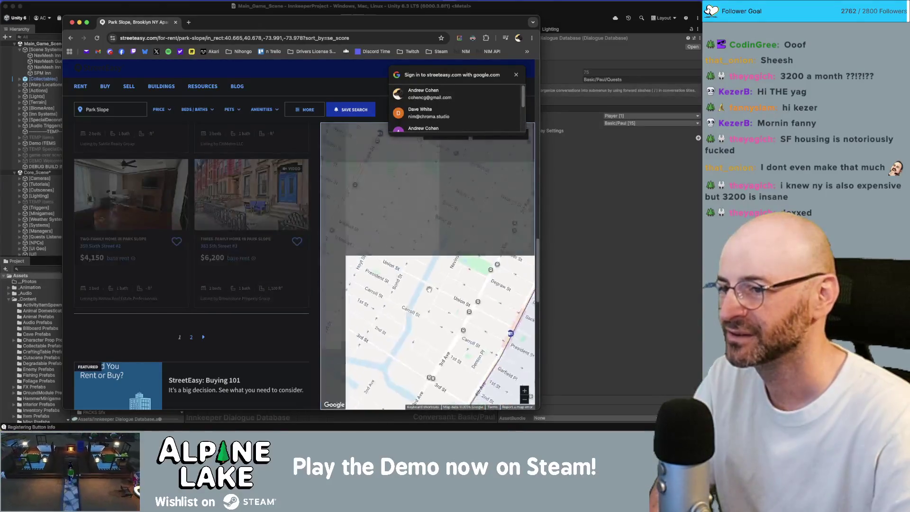
scroll(409, 267, "down", 5)
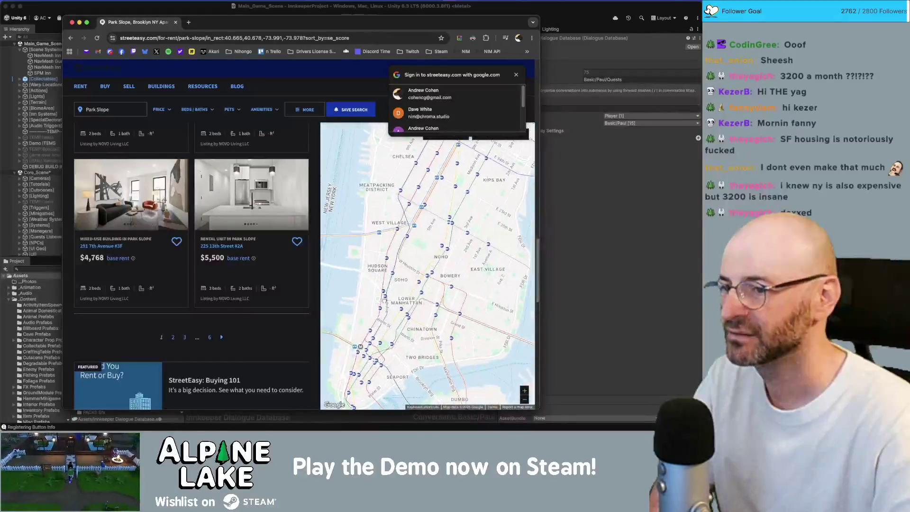
scroll(384, 263, "up", 5)
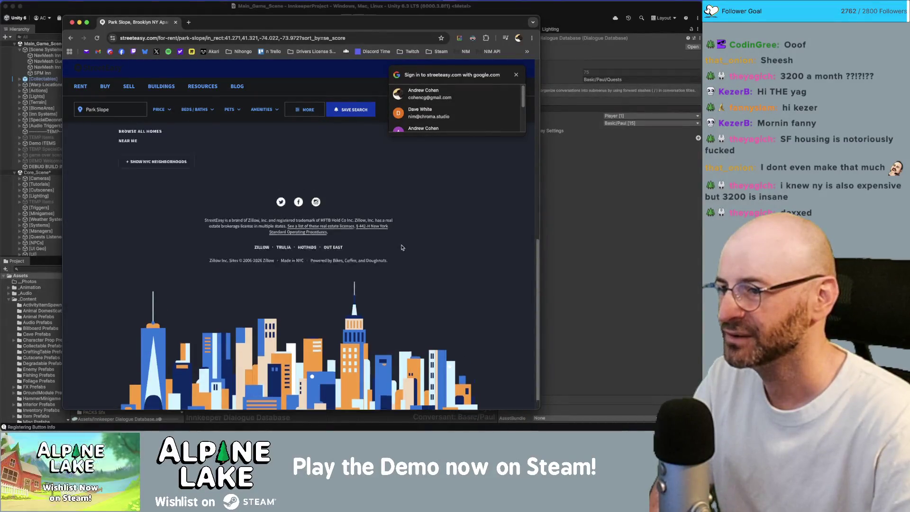
scroll(413, 266, "down", 2)
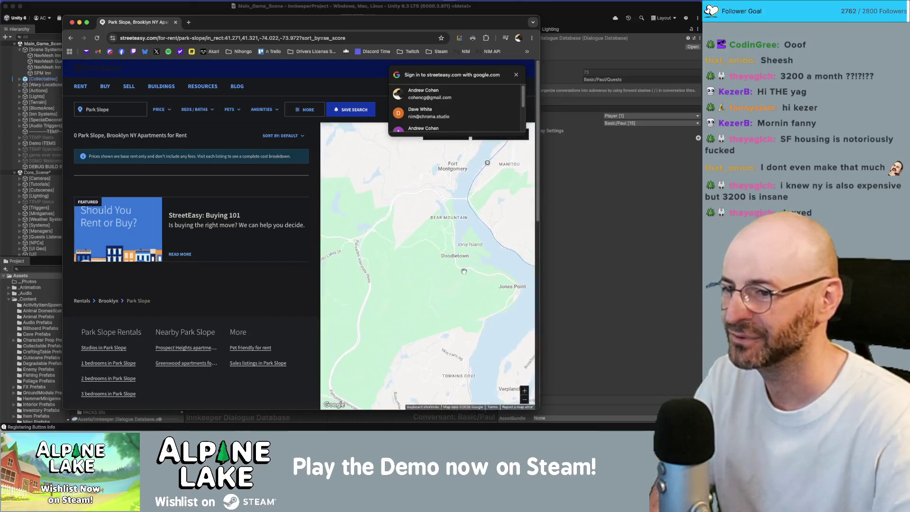
scroll(395, 258, "down", 4)
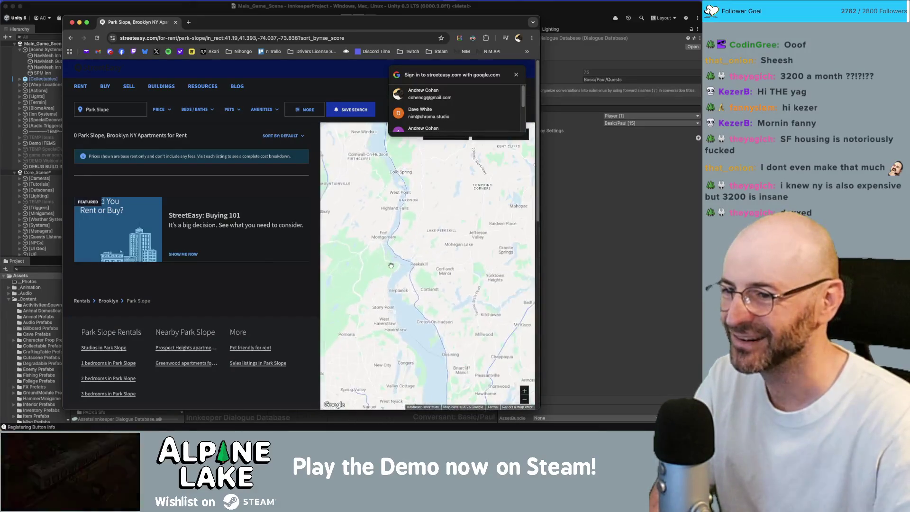
left_click_drag(394, 259, 390, 224)
left_click_drag(391, 360, 391, 142)
scroll(395, 302, "up", 2)
scroll(394, 302, "up", 5)
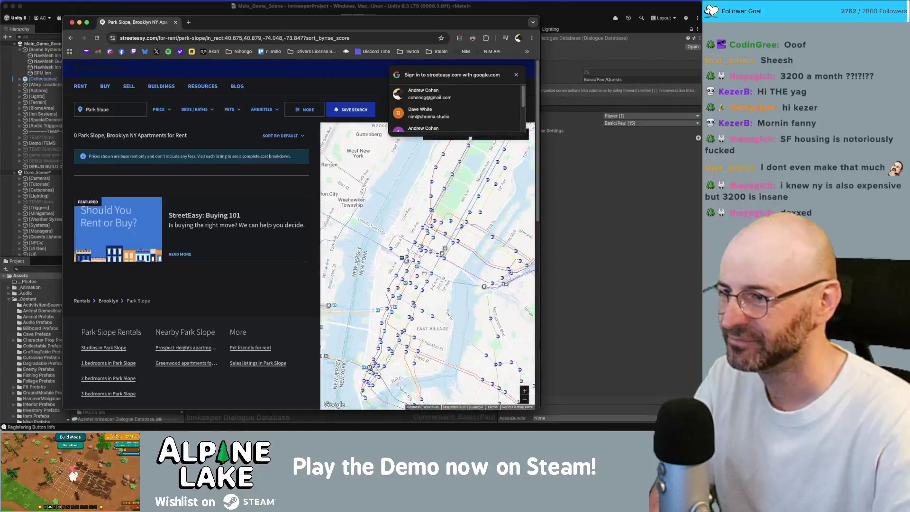
Clear the Park Slope neighborhood filter and move the map to the Lower East Side.
left_click(126, 113)
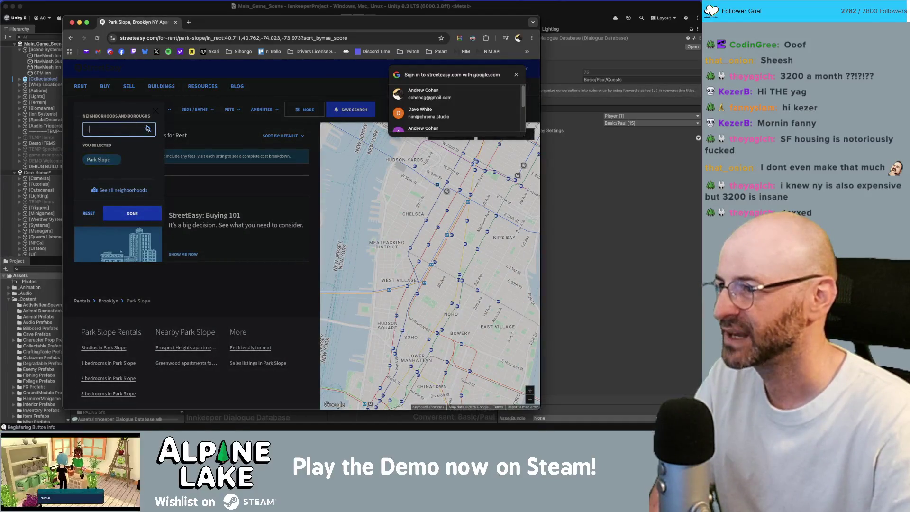
left_click(90, 214)
left_click(89, 214)
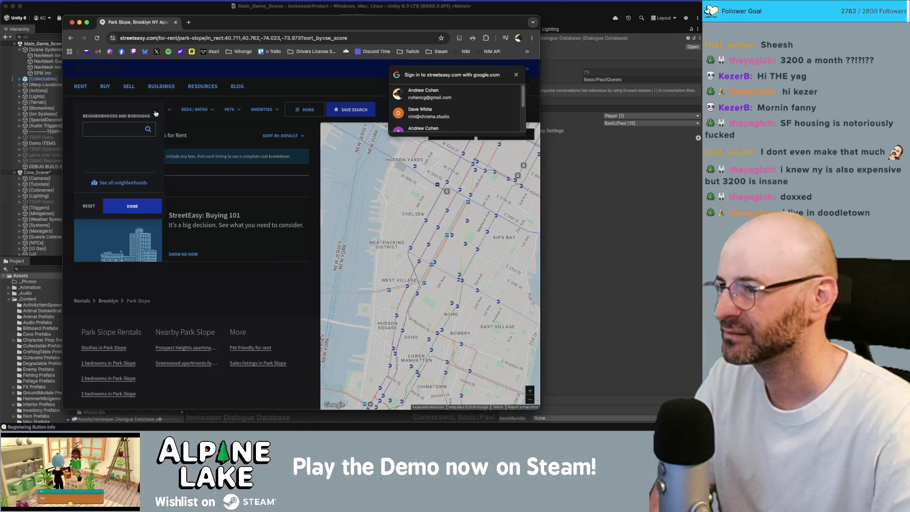
scroll(473, 320, "up", 2)
scroll(410, 277, "up", 2)
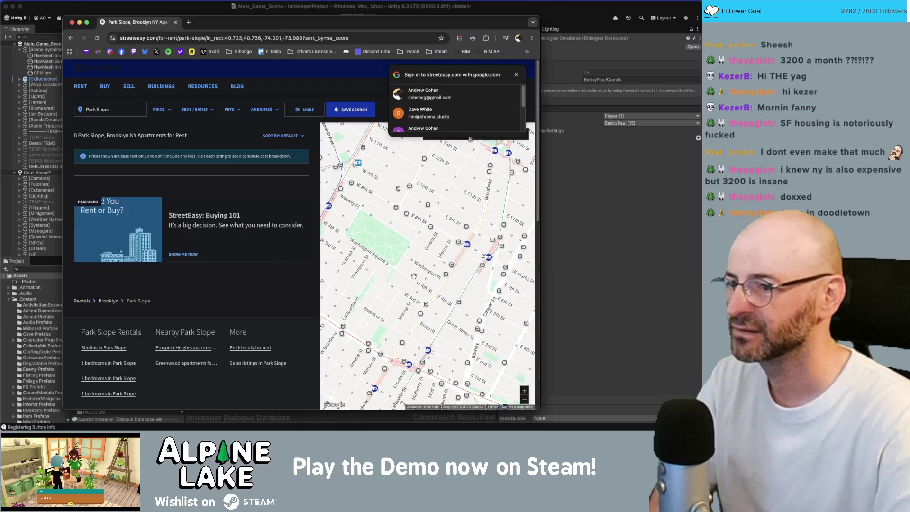
scroll(413, 276, "down", 2)
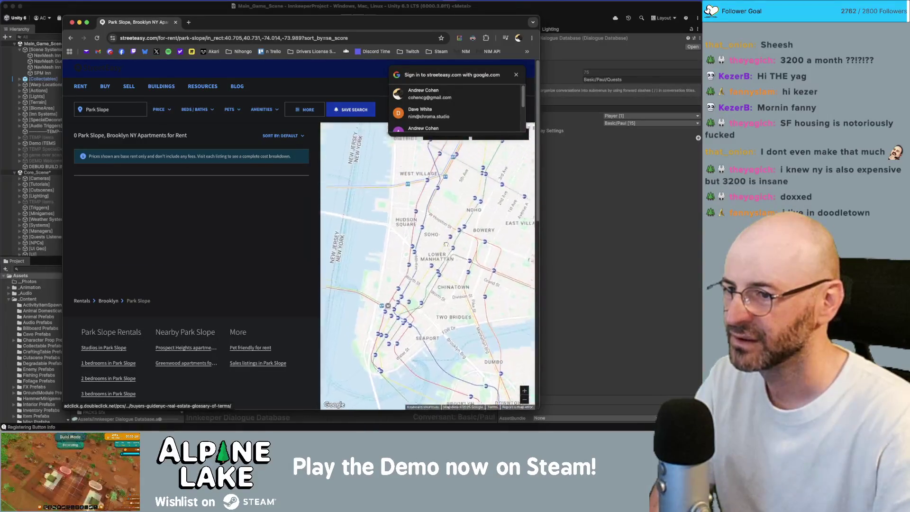
scroll(411, 308, "down", 2)
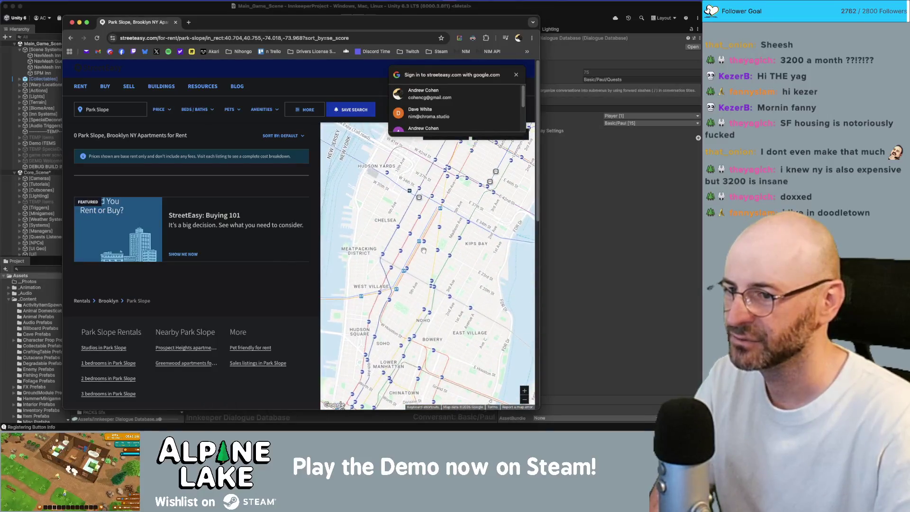
scroll(417, 258, "down", 3)
scroll(422, 257, "up", 3)
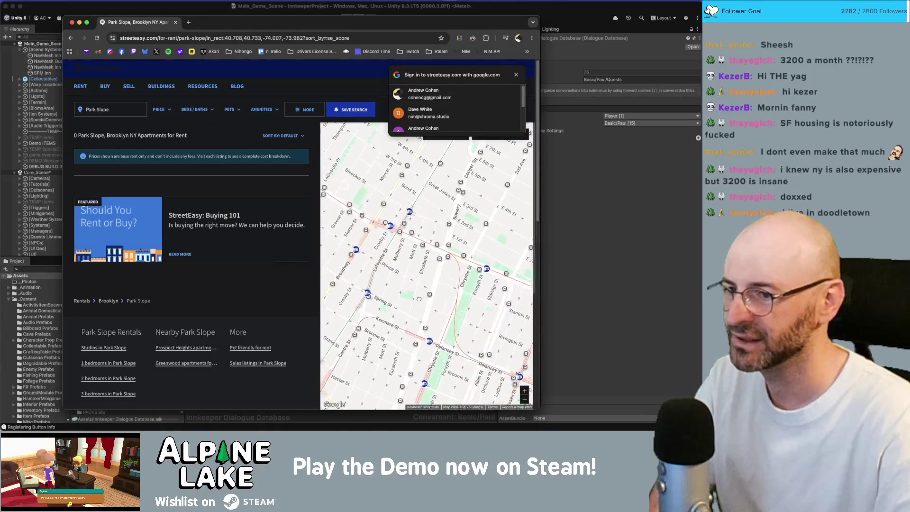
mouse_move(507, 303)
left_mouse_down()
mouse_move(433, 286)
mouse_move(412, 312)
left_mouse_up()
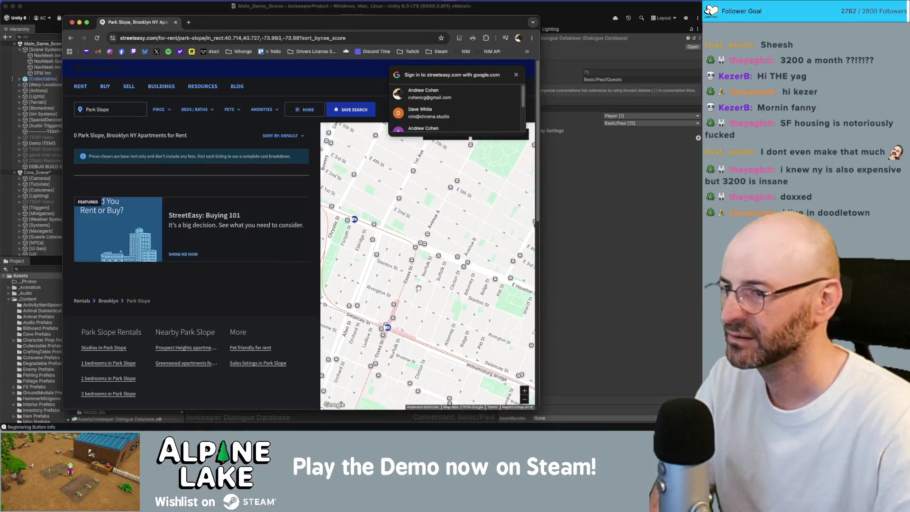
left_click(139, 119)
Add Lower East Side to the neighborhood search and pan the map toward Rivington St.
type("lower")
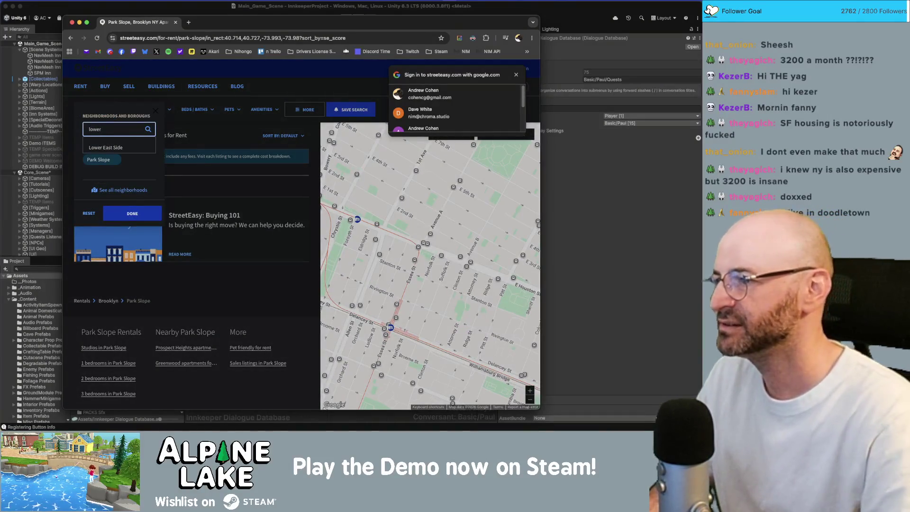
left_click(105, 159)
left_click(133, 223)
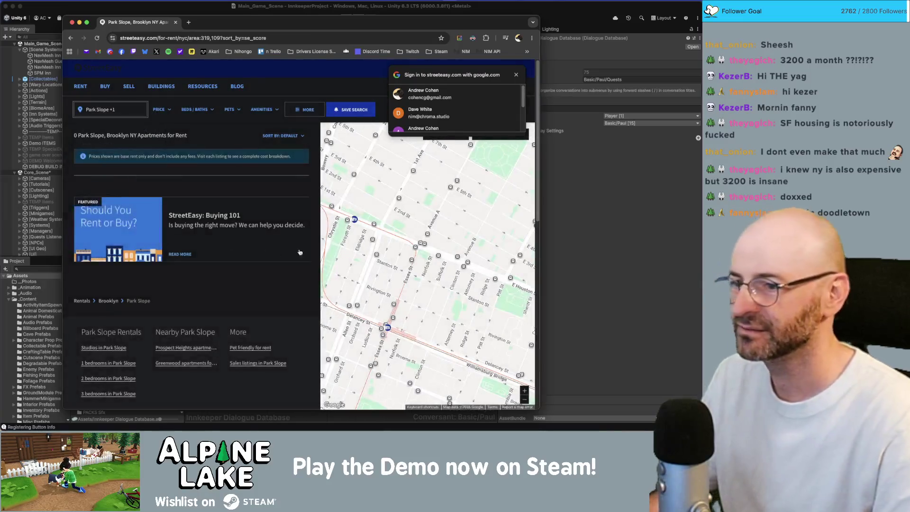
scroll(425, 278, "up", 5)
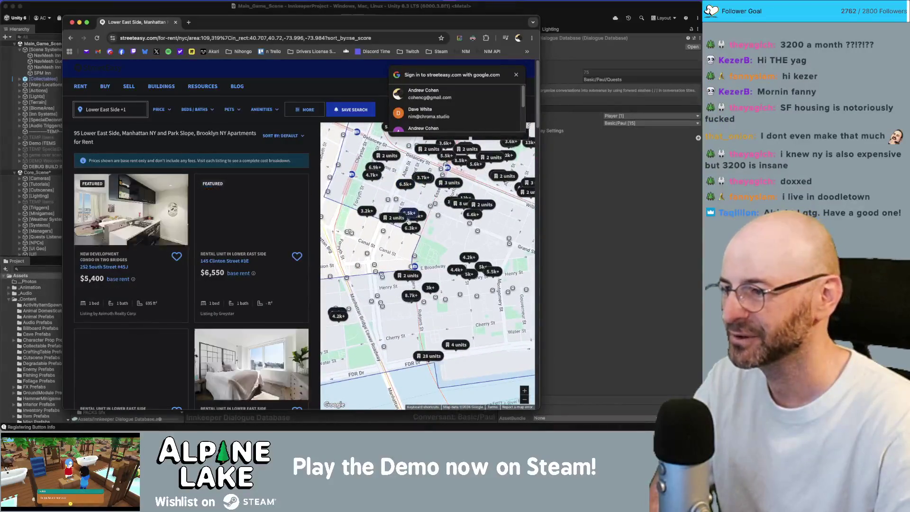
left_click_drag(397, 195, 423, 251)
scroll(423, 251, "up", 2)
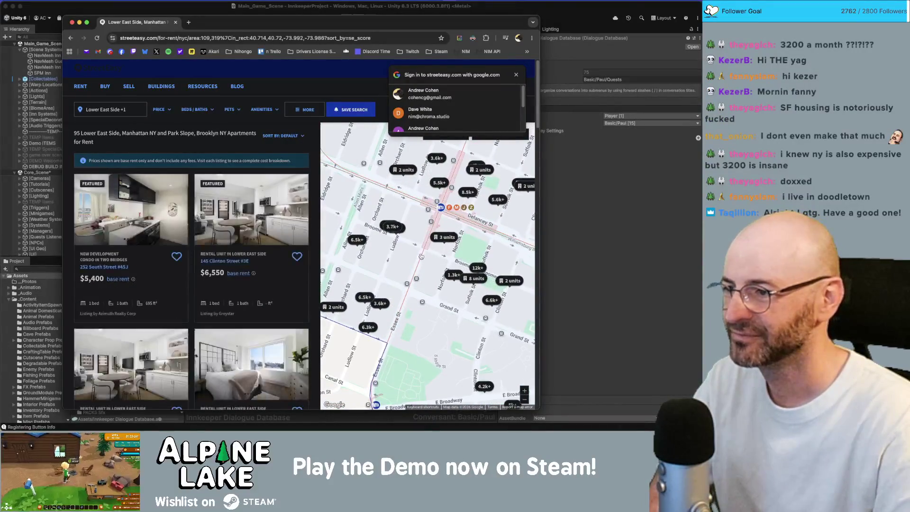
Remove Park Slope so the rental search covers Lower East Side only.
left_click(111, 110)
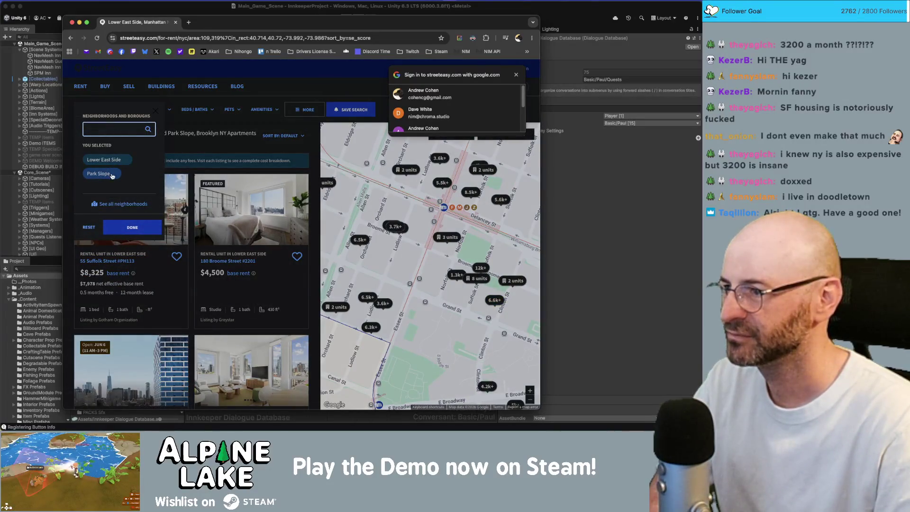
left_click(112, 175)
left_click(132, 214)
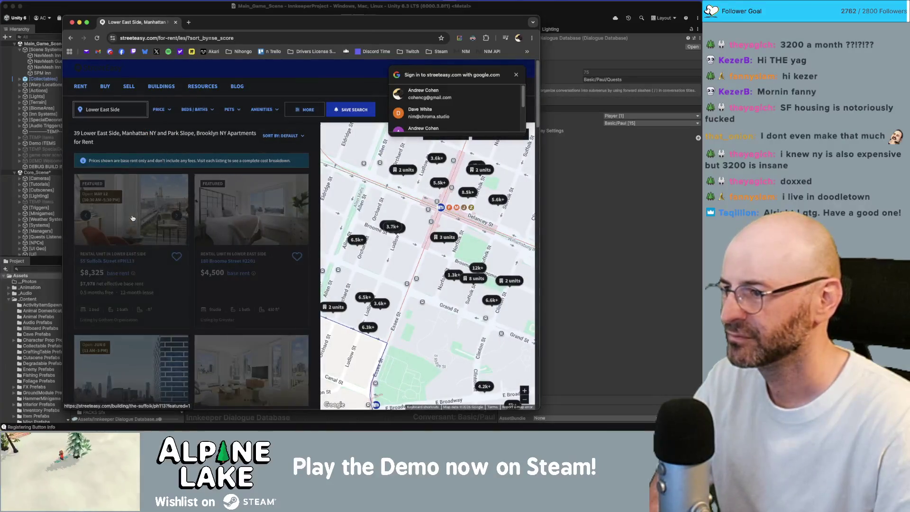
Browse the Lower East Side listings and open 180 Broome Street #2201.
scroll(406, 258, "up", 5)
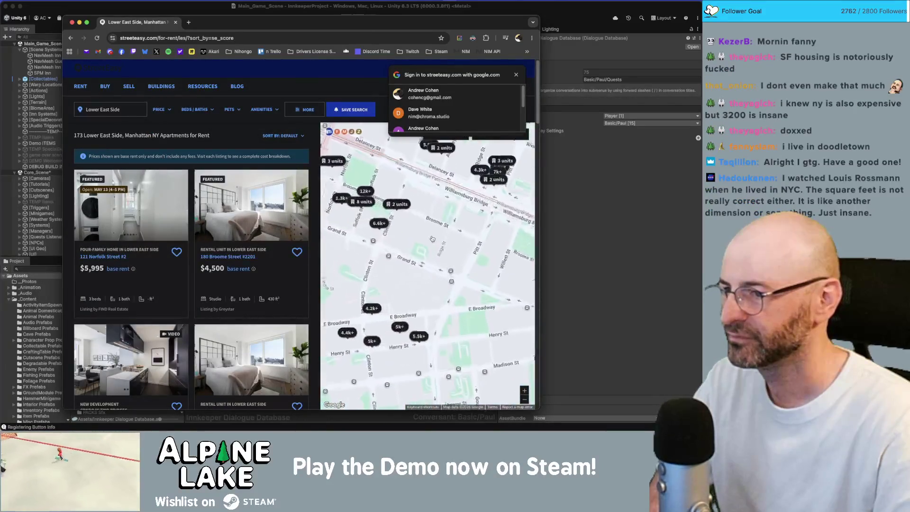
scroll(159, 237, "down", 5)
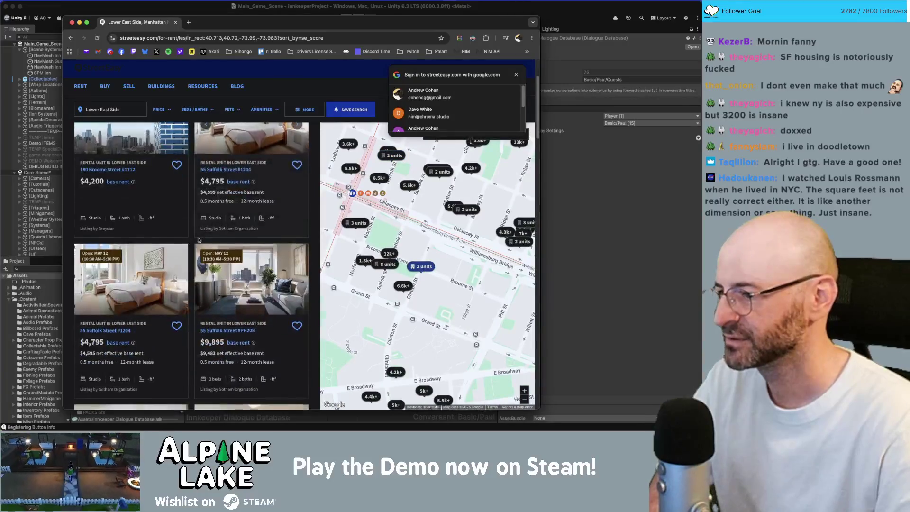
scroll(207, 325, "down", 5)
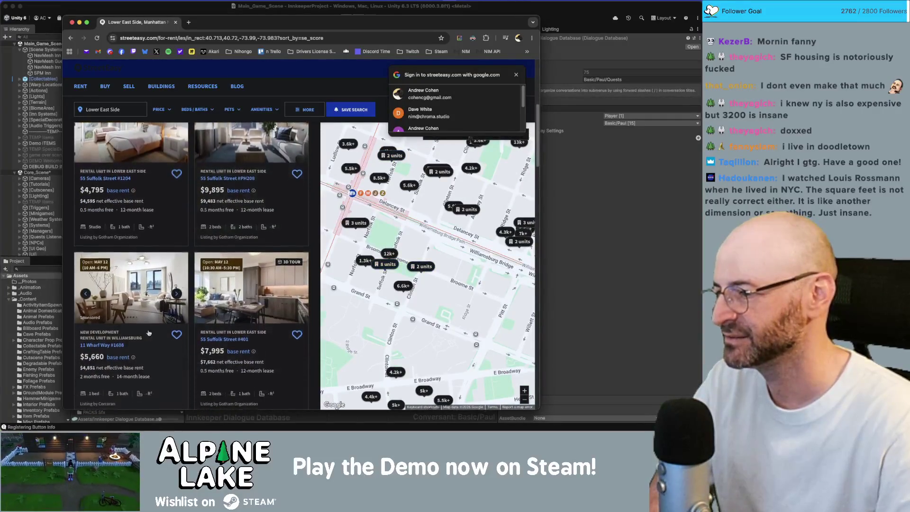
scroll(218, 300, "down", 3)
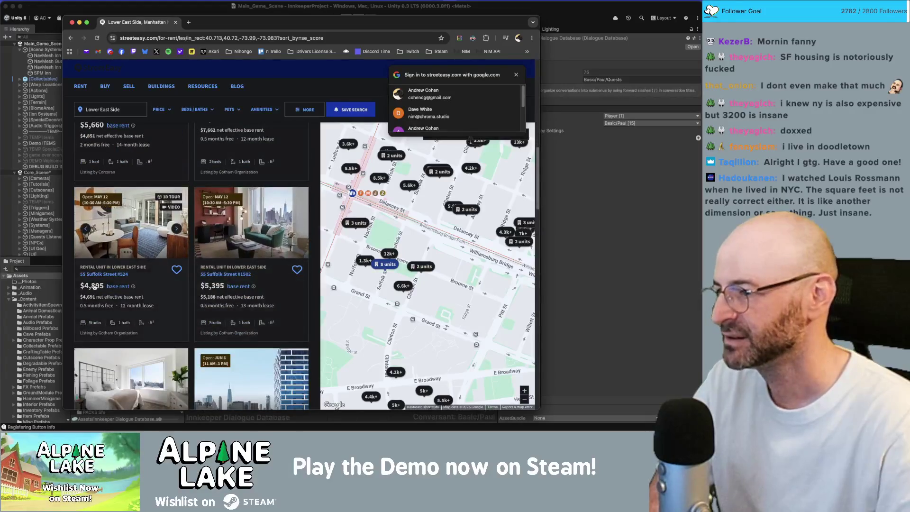
scroll(219, 273, "down", 1)
scroll(219, 273, "down", 3)
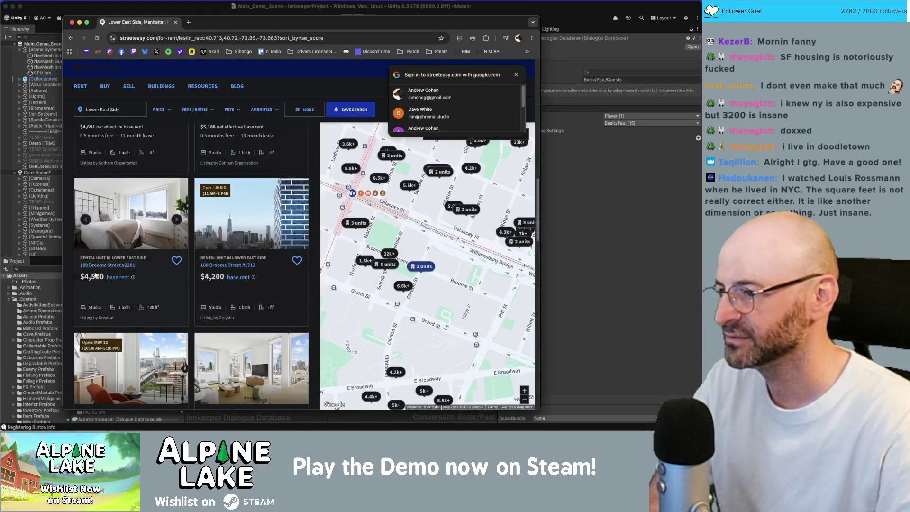
scroll(227, 270, "down", 1)
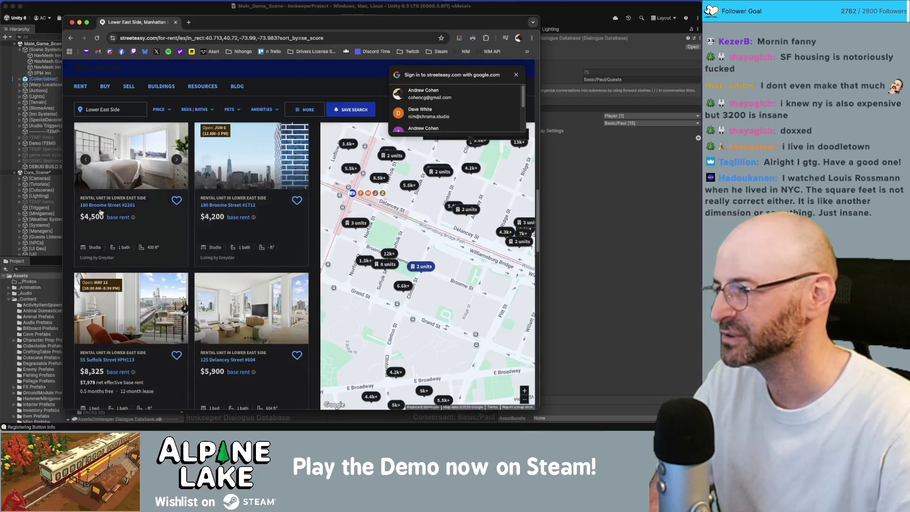
left_click(157, 247)
Switch back to the Chrome window showing the Innkeep Miro board.
key("super+grave")
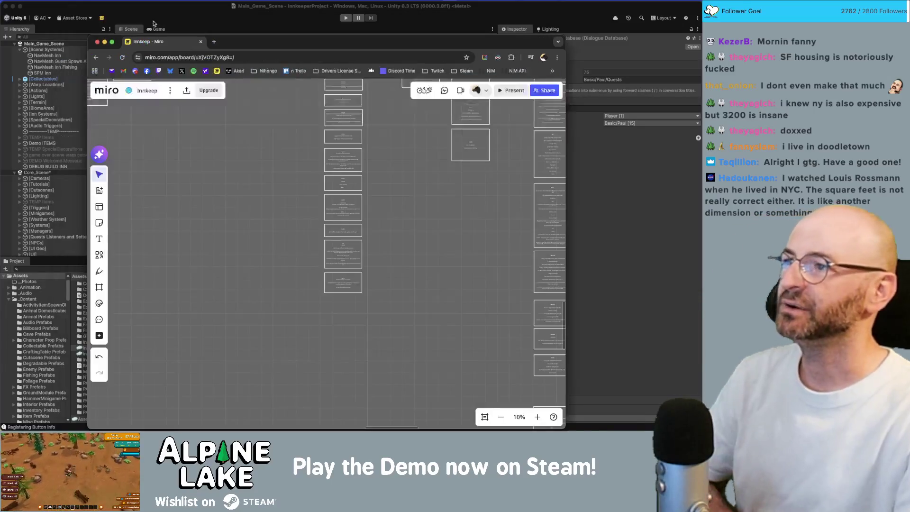
key("super+Tab")
key("super+Tab")
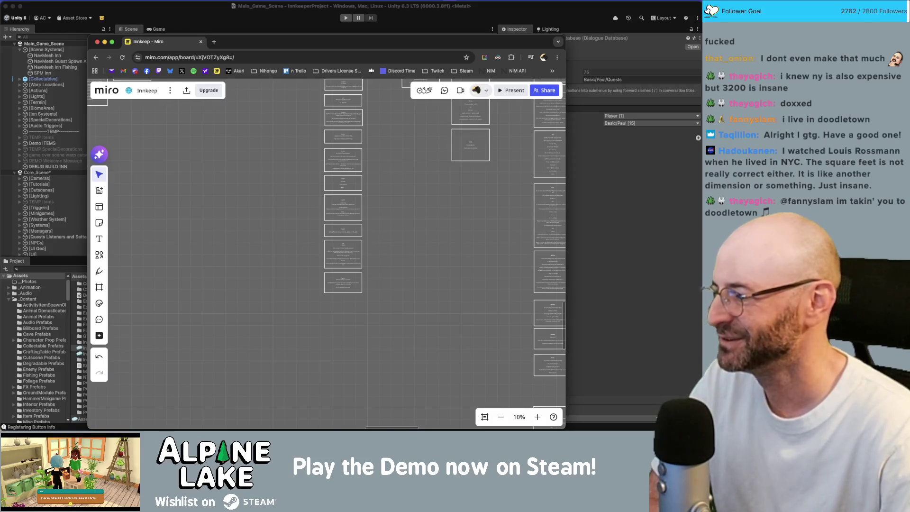
Box-select the 'Older is Always Better' title and its four cards on the board.
scroll(226, 253, "left", 5)
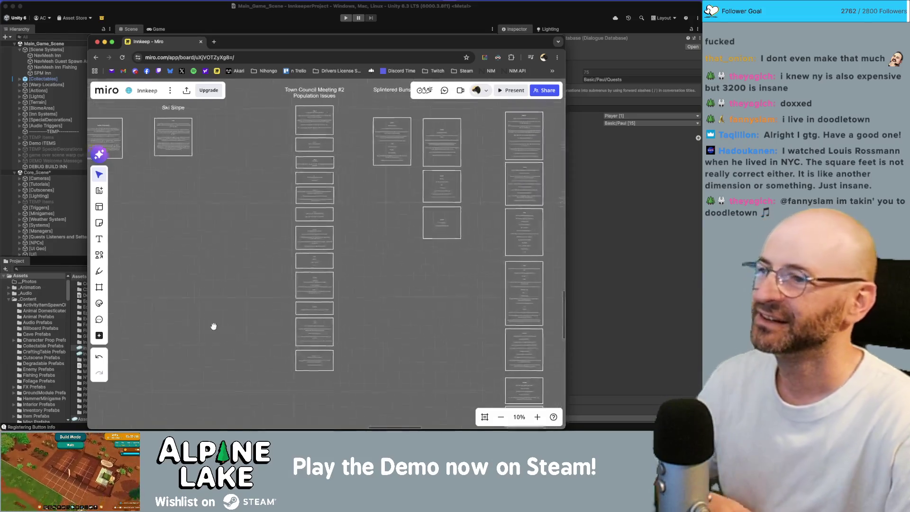
scroll(284, 239, "right", 3)
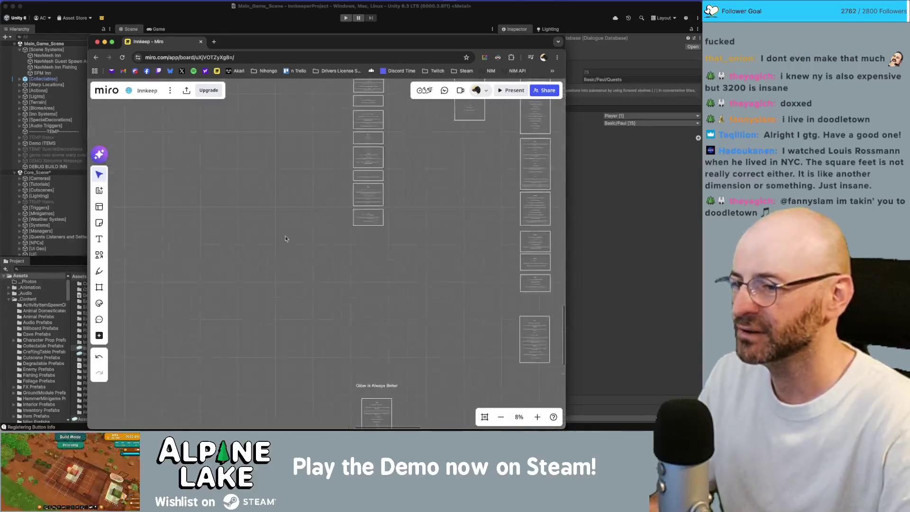
scroll(299, 203, "down", 5)
scroll(289, 182, "up", 5)
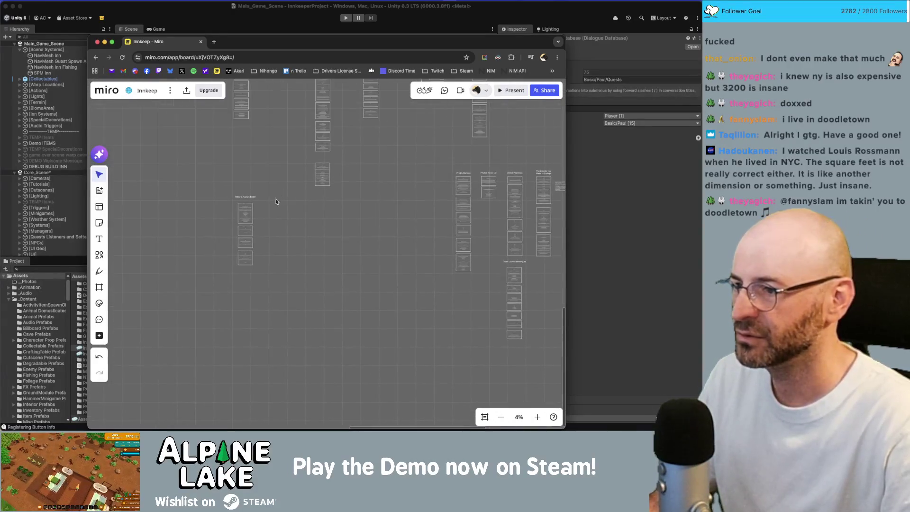
left_click_drag(304, 178, 231, 361)
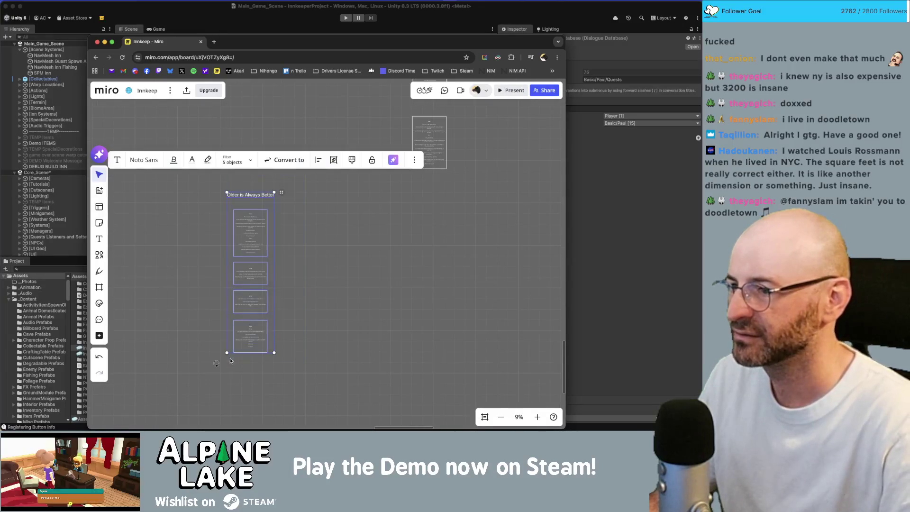
left_click_drag(293, 176, 235, 356)
Duplicate the column to the right and retitle the copy 'Super Property Brothers'.
left_click_drag(285, 223, 308, 225)
scroll(324, 192, "up", 5)
left_click(332, 206)
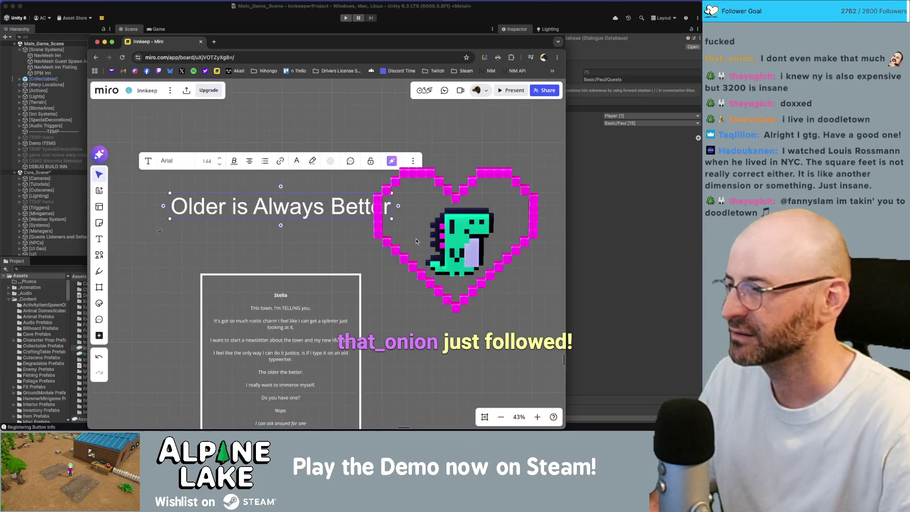
scroll(373, 230, "down", 5)
left_click_drag(332, 372, 387, 219)
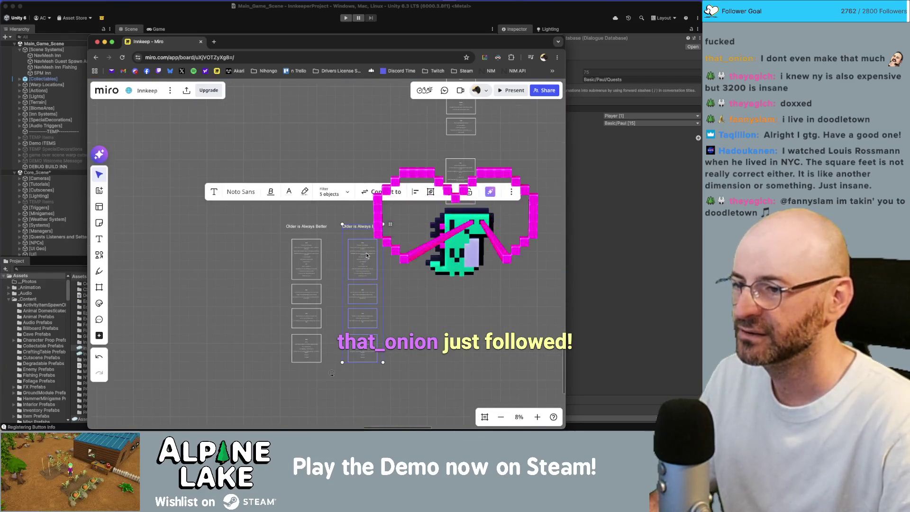
left_click(360, 226)
scroll(377, 227, "up", 5)
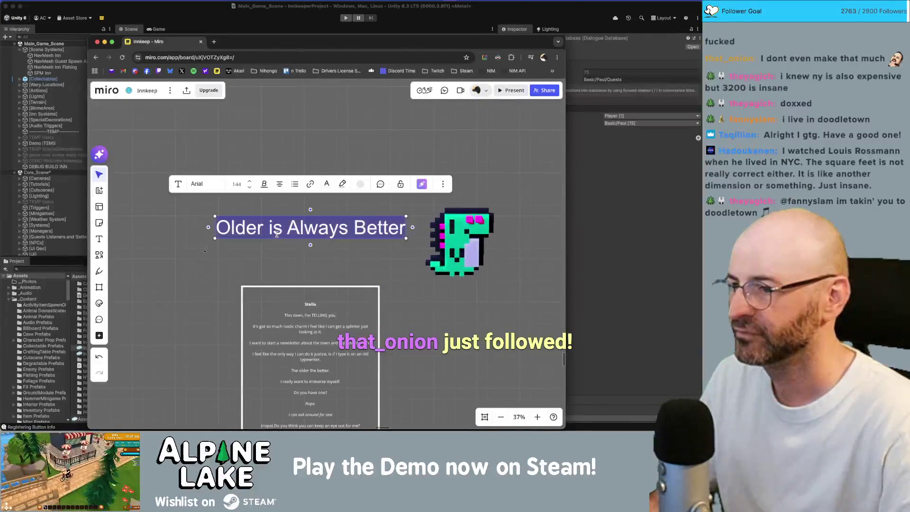
type("Super Property Brothers")
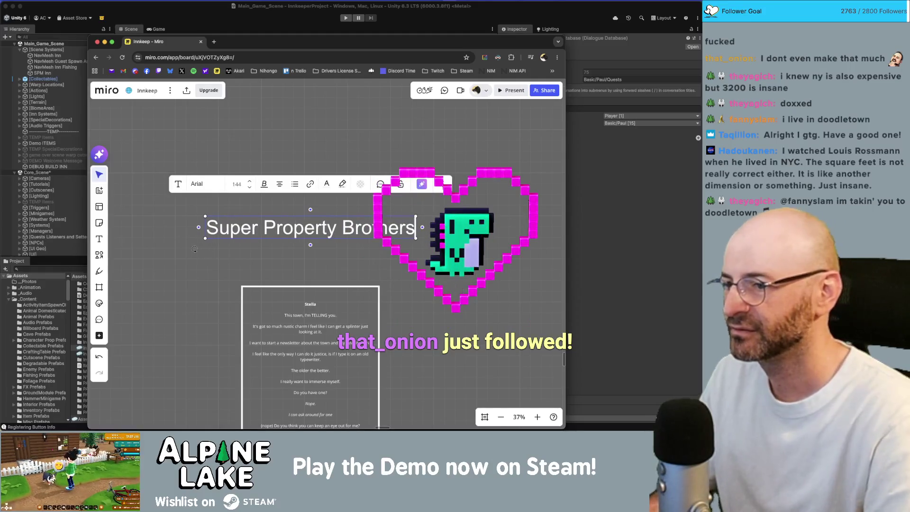
left_click(194, 249)
Change the first card's speaker from Stella to Paul and clear its old dialogue.
scroll(310, 284, "down", 1)
left_click(314, 270)
double_click(310, 268)
type("Paul")
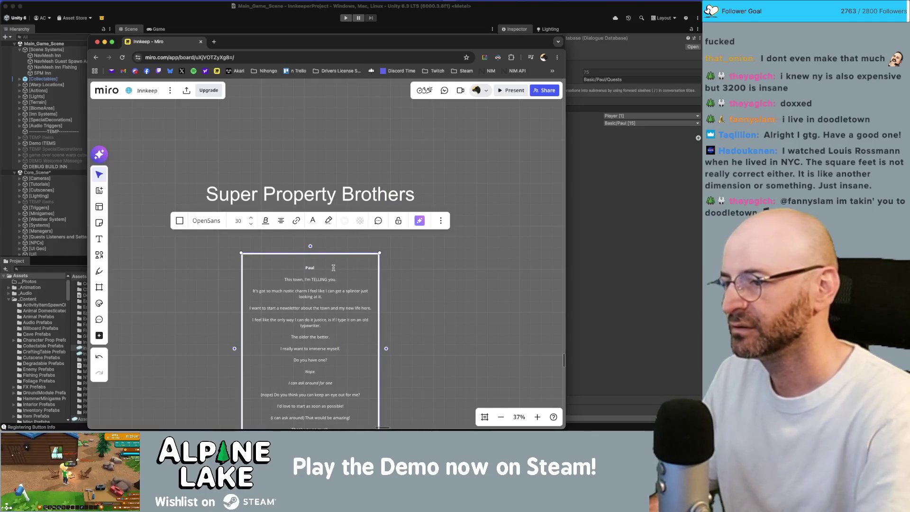
key("Return")
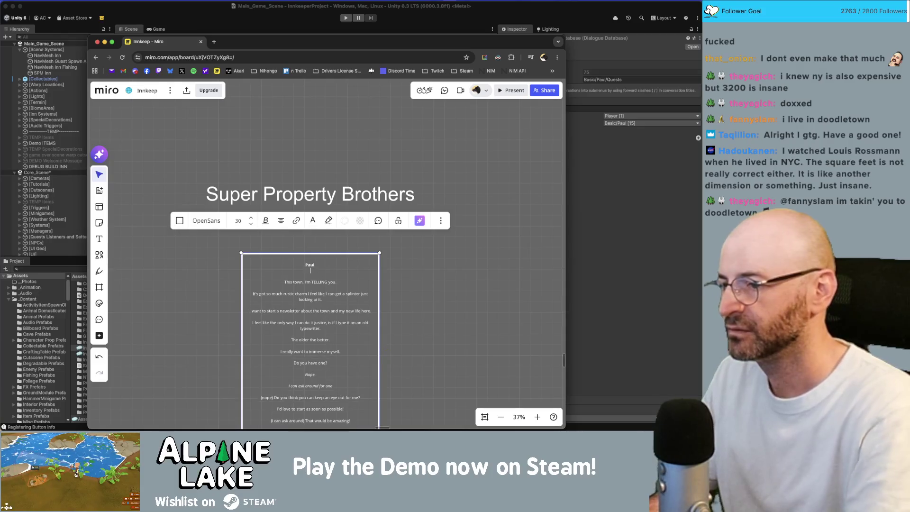
type("(Letter)")
scroll(333, 267, "down", 5)
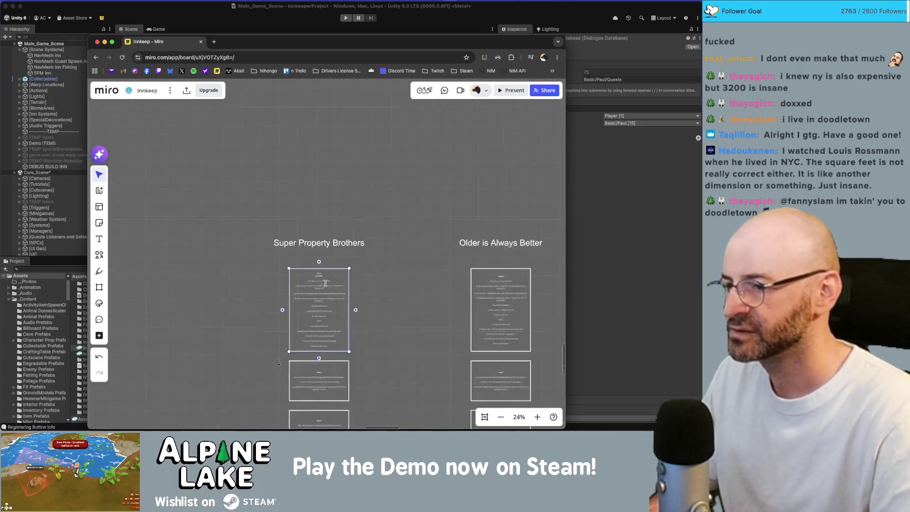
key("BackSpace")
key("BackSpace")
key("BackSpace")
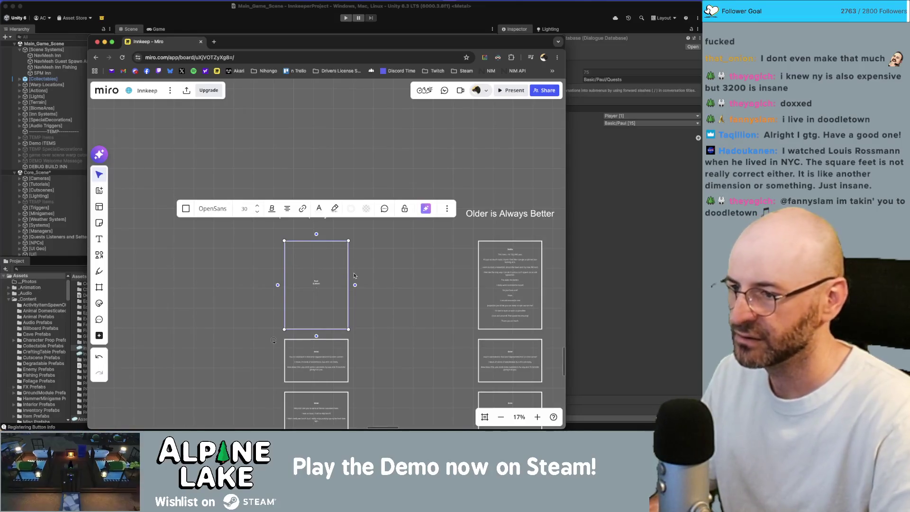
Start Paul's letter with 'Oh man I can't believe I'm writing this to you', saying he was impressed.
scroll(353, 275, "up", 5)
type("Oh man I can't believe")
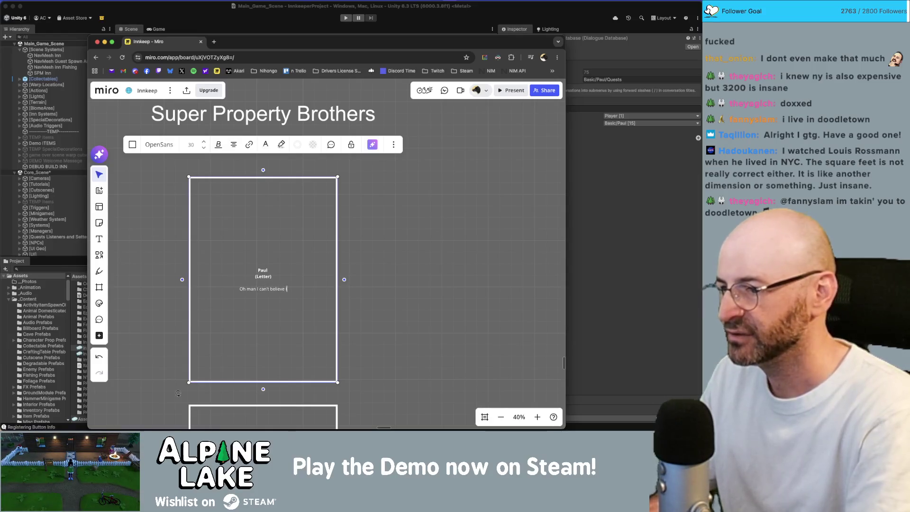
type(" I'm writing this to you.")
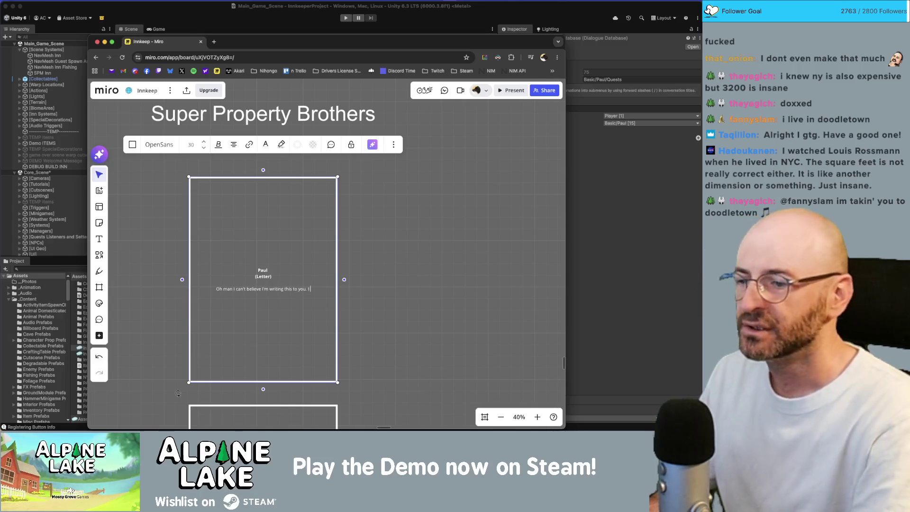
type(" I was curio")
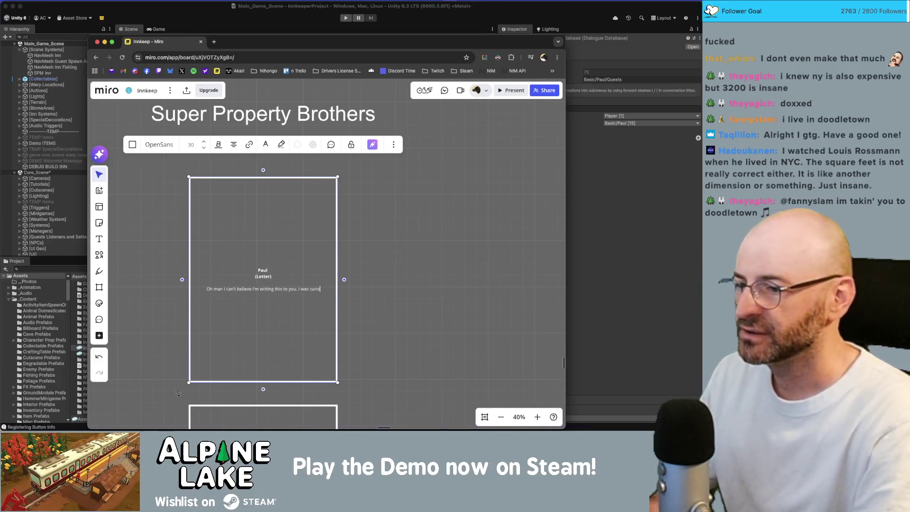
type("us and passed")
key("BackSpace")
key("BackSpace")
key("BackSpace")
type("how you were doing beca")
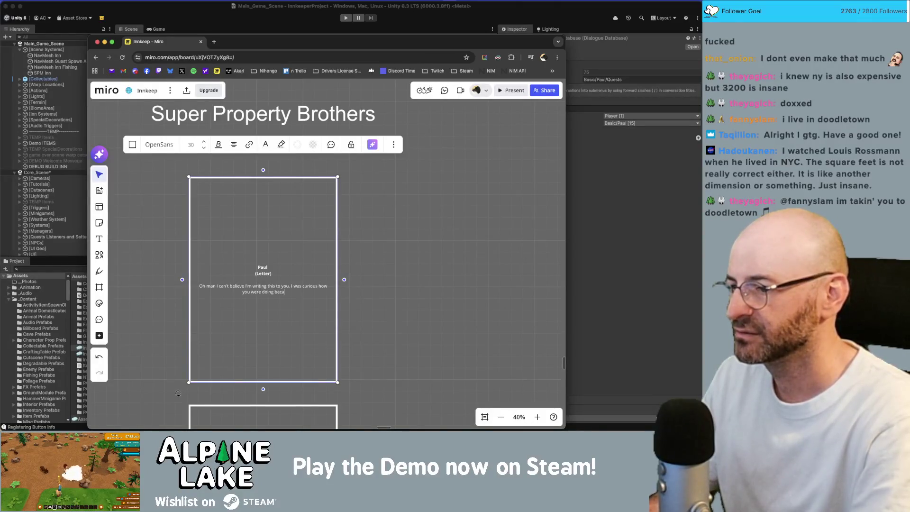
type(" I feel bad, and man")
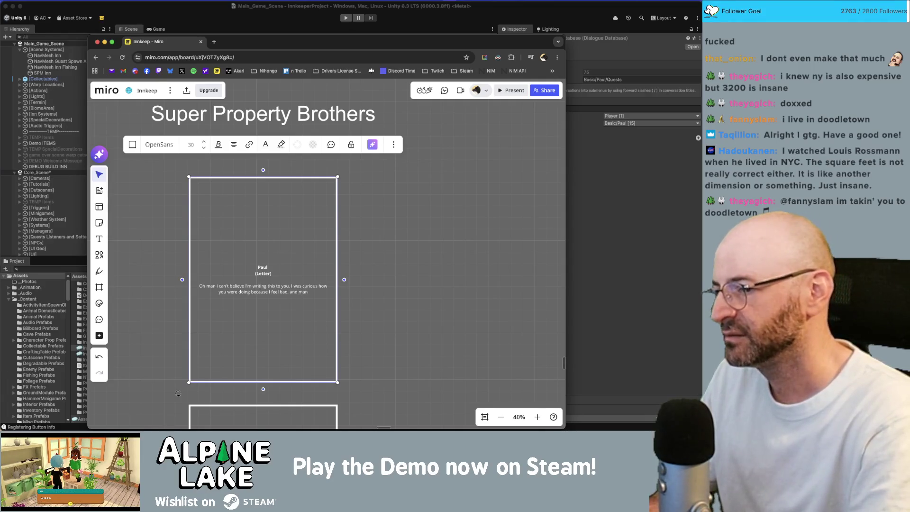
key("BackSpace")
key("BackSpace")
key("BackSpace")
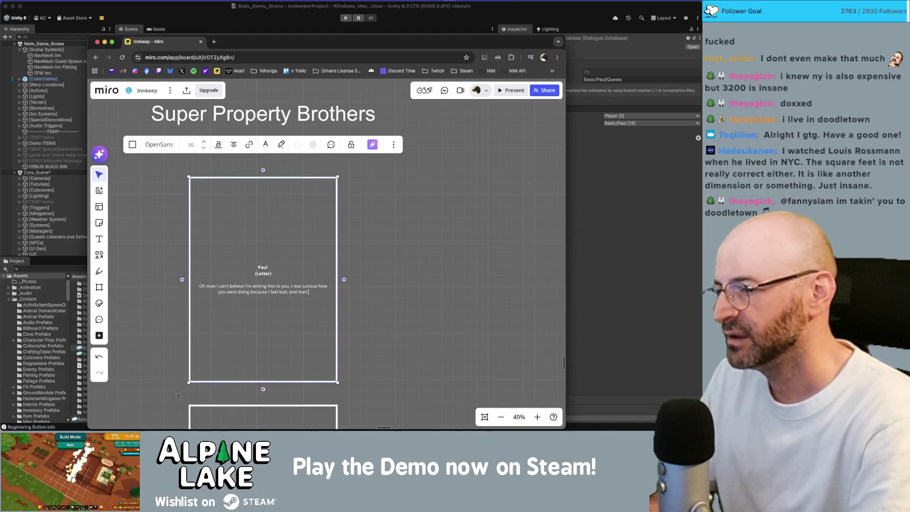
type("d I")
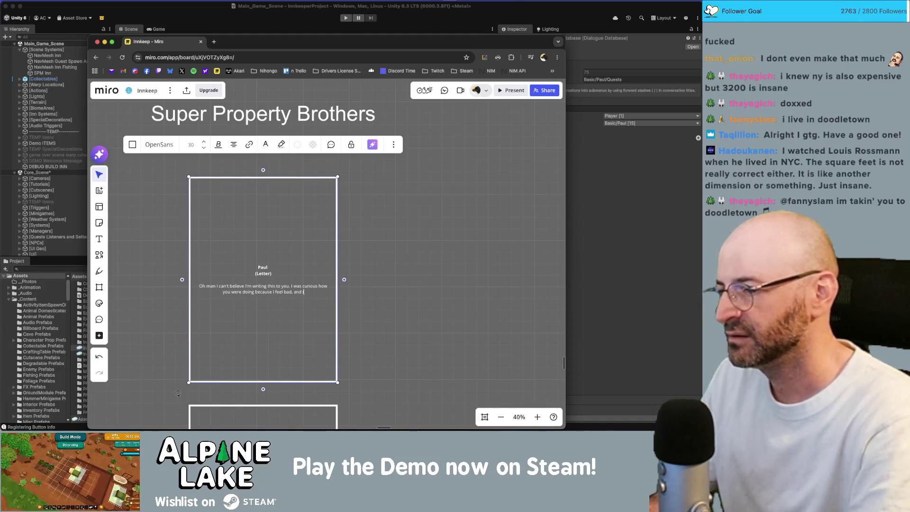
type(" was generally impressed with your h")
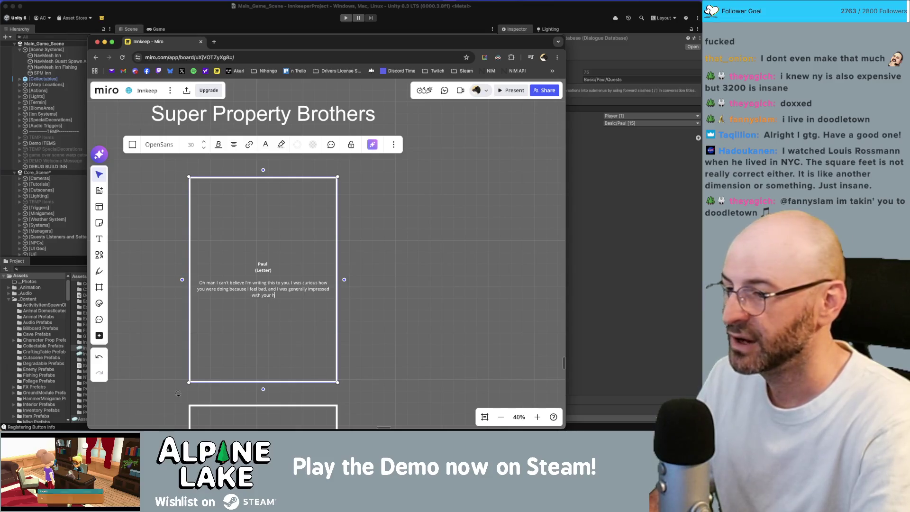
Finish the letter: good bones, decent layout, but incredibly ugly, so please visit.
key("BackSpace")
key("BackSpace")
key("BackSpace")
type("the house")
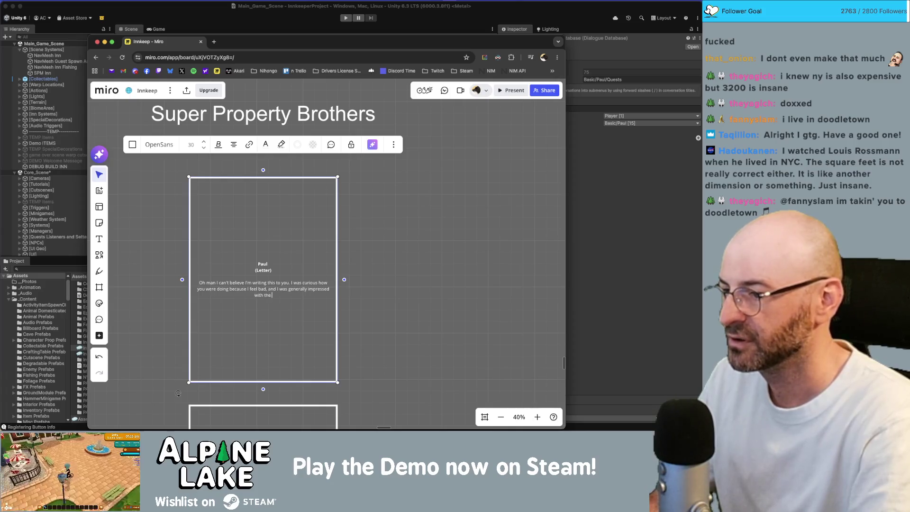
key("BackSpace")
key("BackSpace")
key("BackSpace")
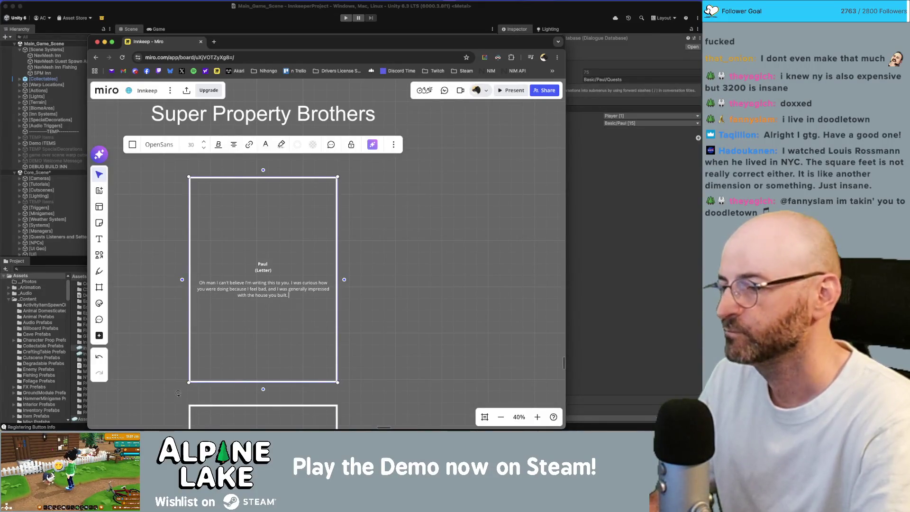
type("Looks like")
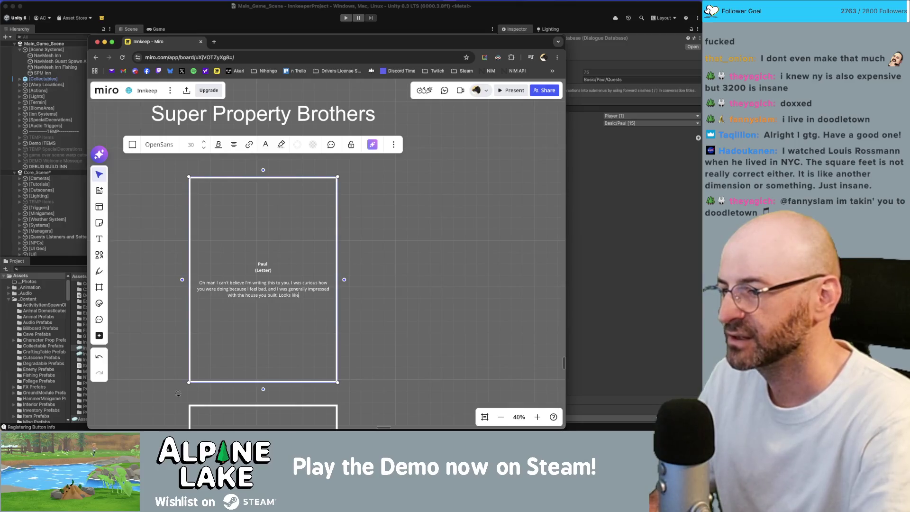
type(" it has good bones and")
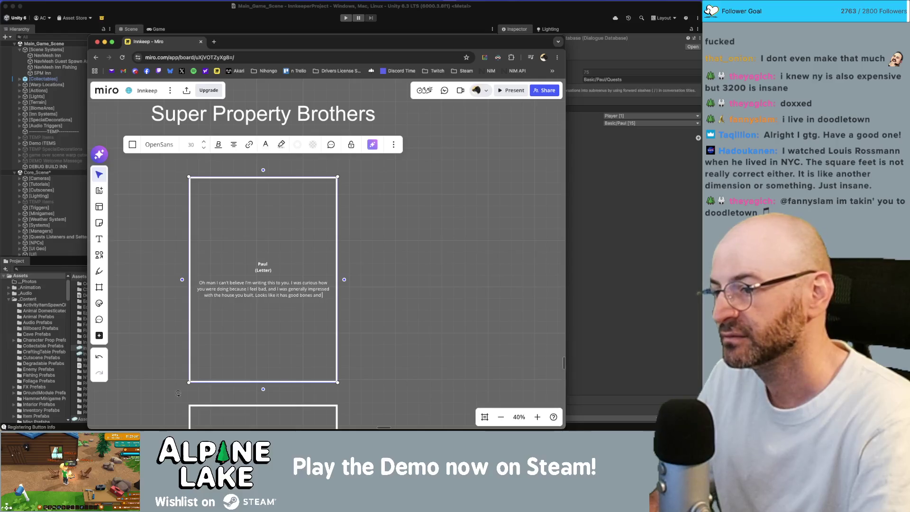
type(" ad")
key("BackSpace")
type("decent layout.")
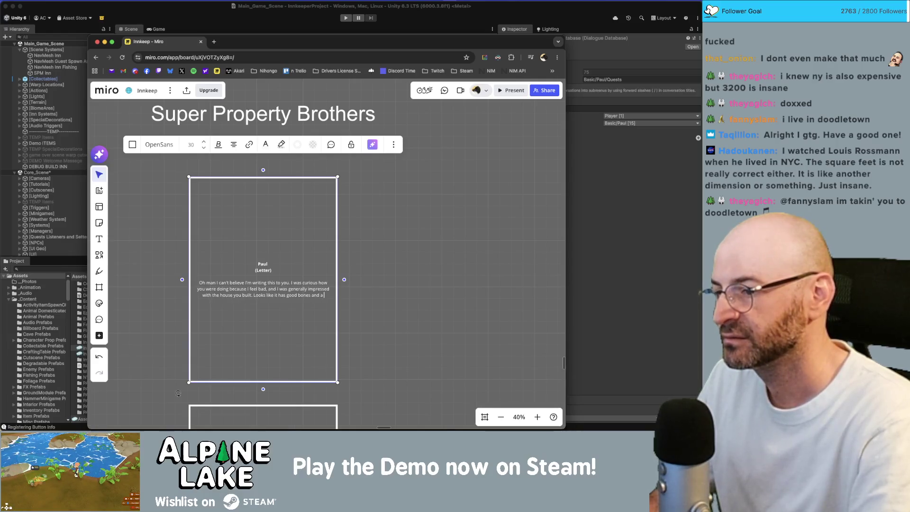
type(" The problem is, it's")
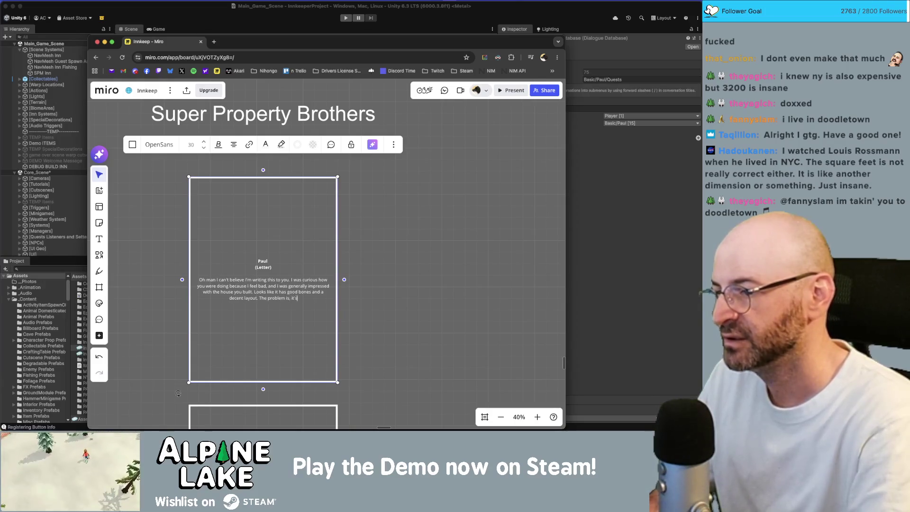
type(" incredibly ugly.")
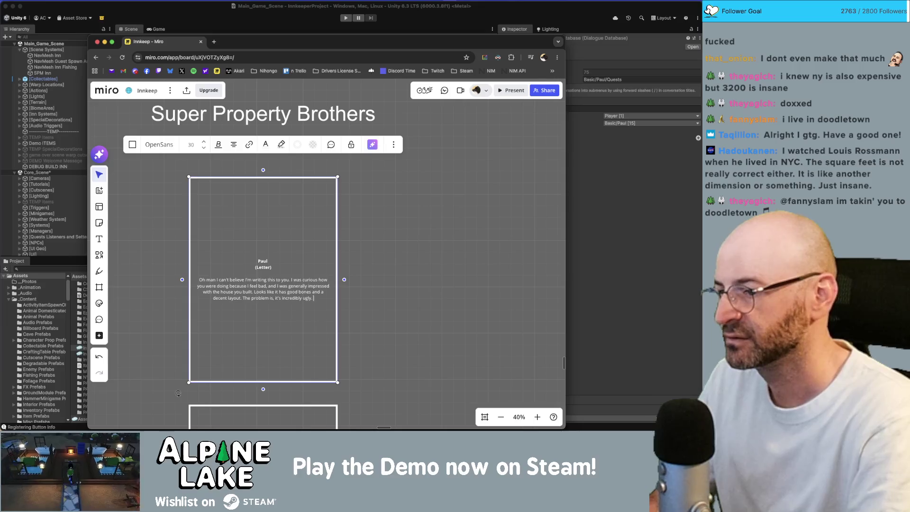
type(" Please visit me so I can h")
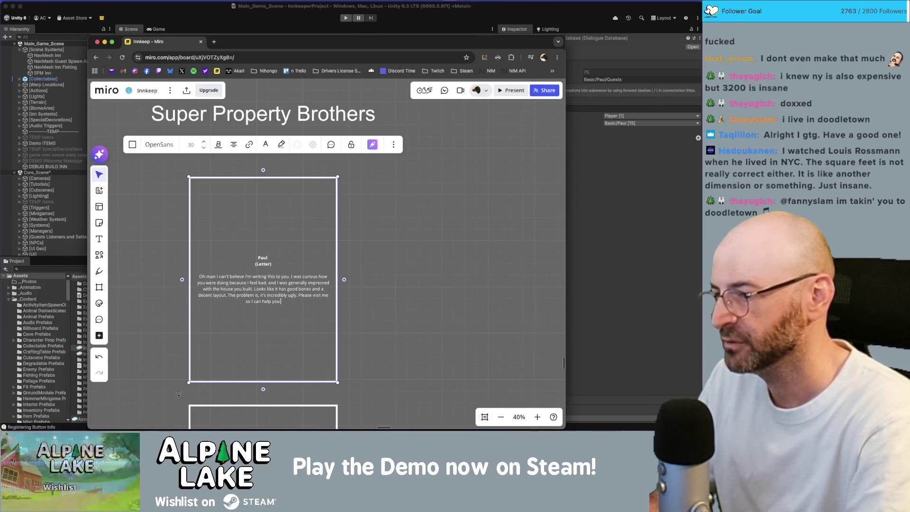
type("elp you make your house less ugly.")
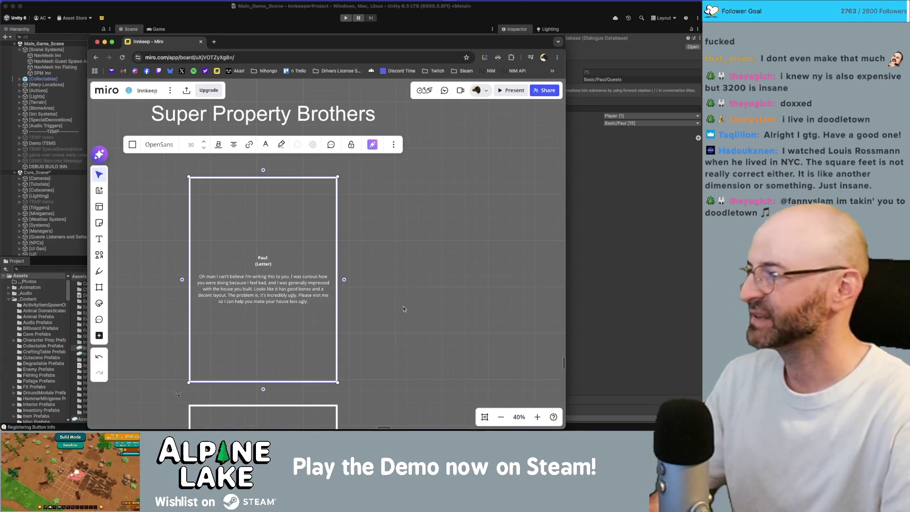
left_click(297, 239)
Shorten the Paul (Letter) card to fit its text.
left_click(297, 238)
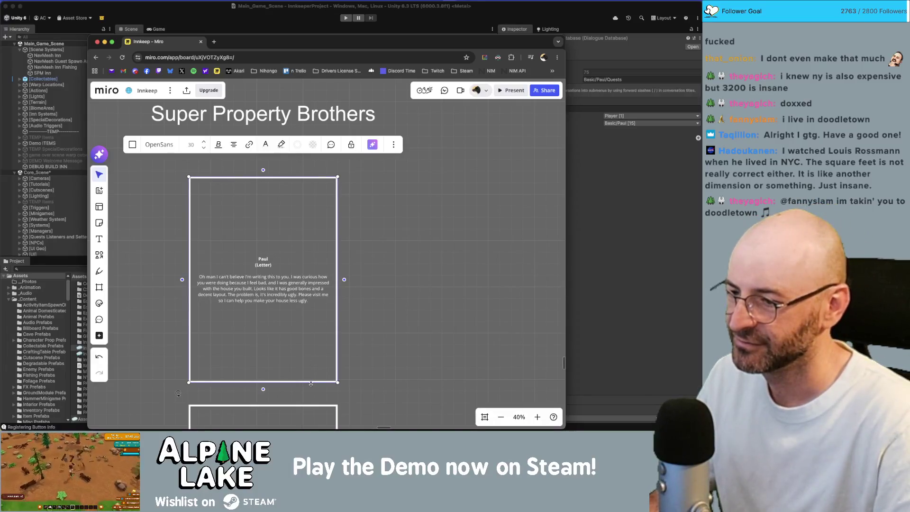
left_click_drag(311, 384, 311, 263)
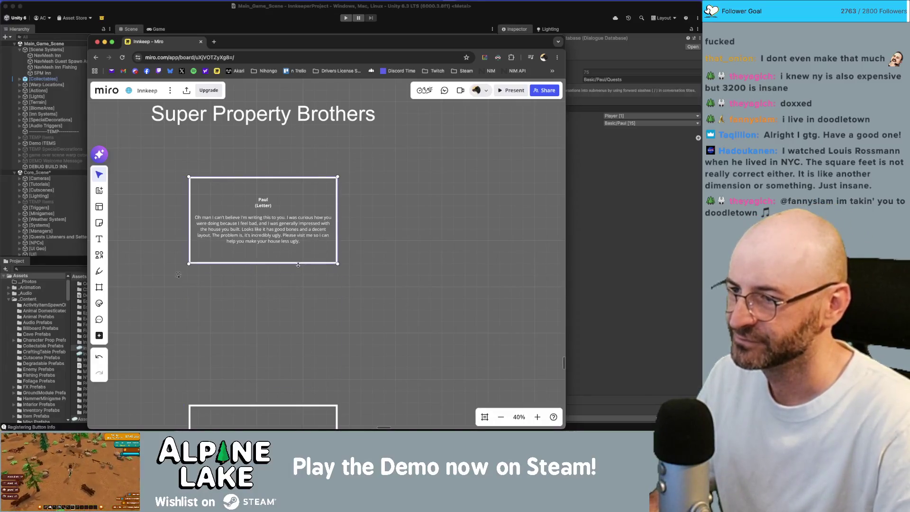
left_click(224, 217)
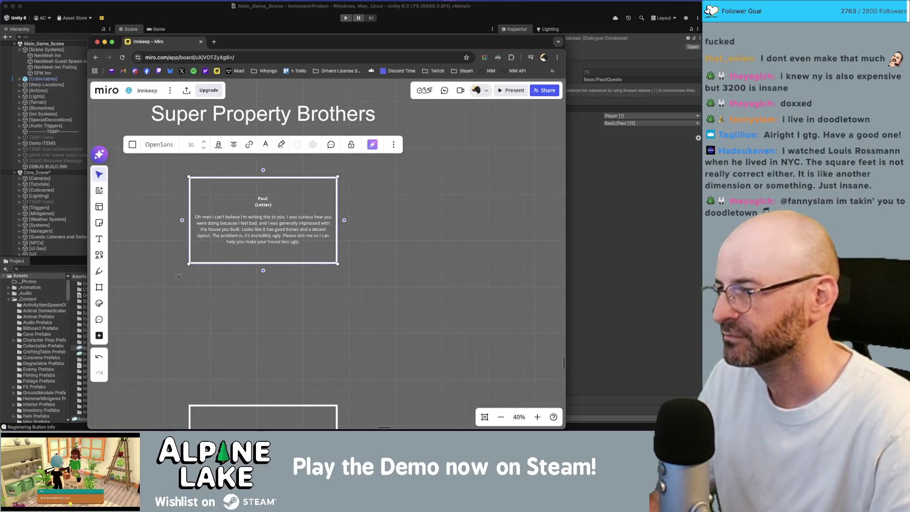
Make the letter open with 'I visited your property the other day since I was curious how you were doing.'.
key("super+shift+Left")
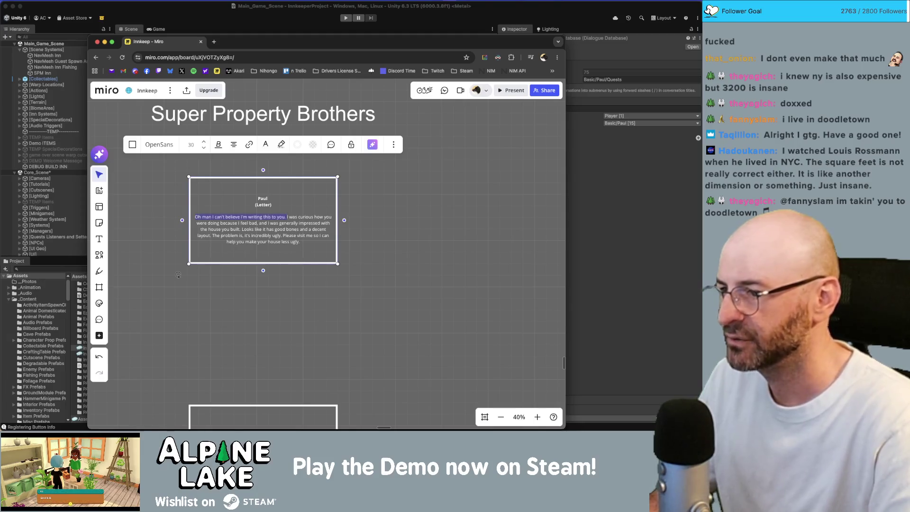
key("BackSpace")
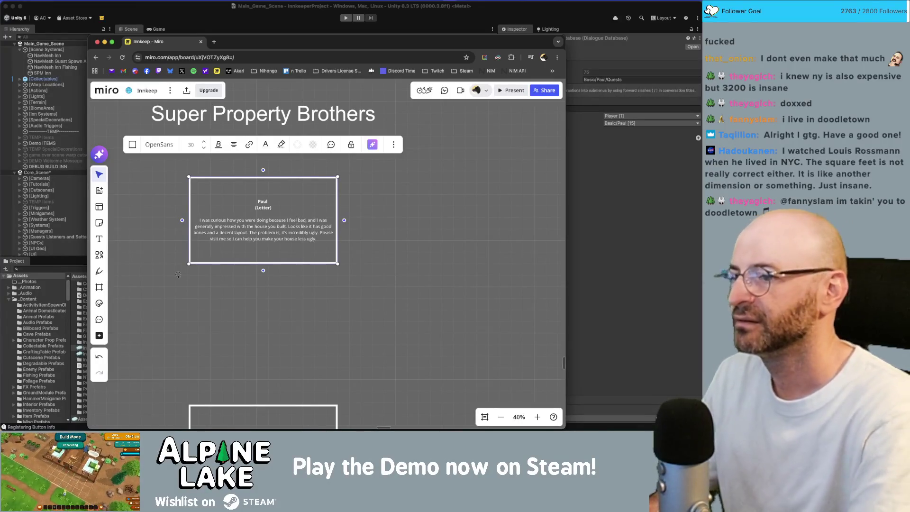
key("BackSpace")
key("BackSpace")
key("BackSpace")
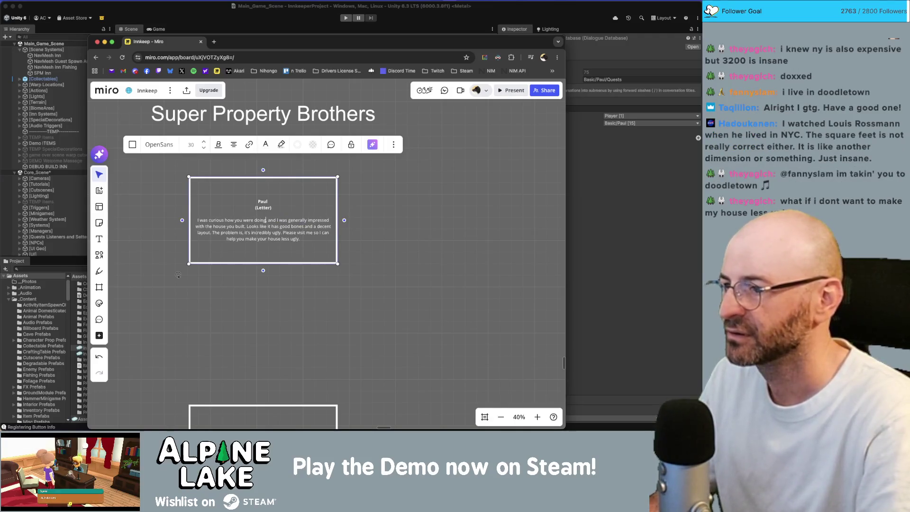
type(",")
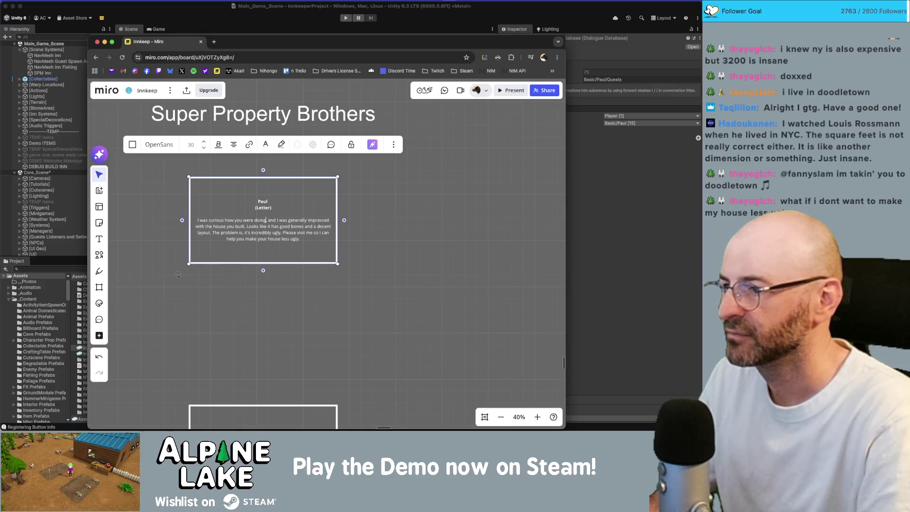
key("Escape")
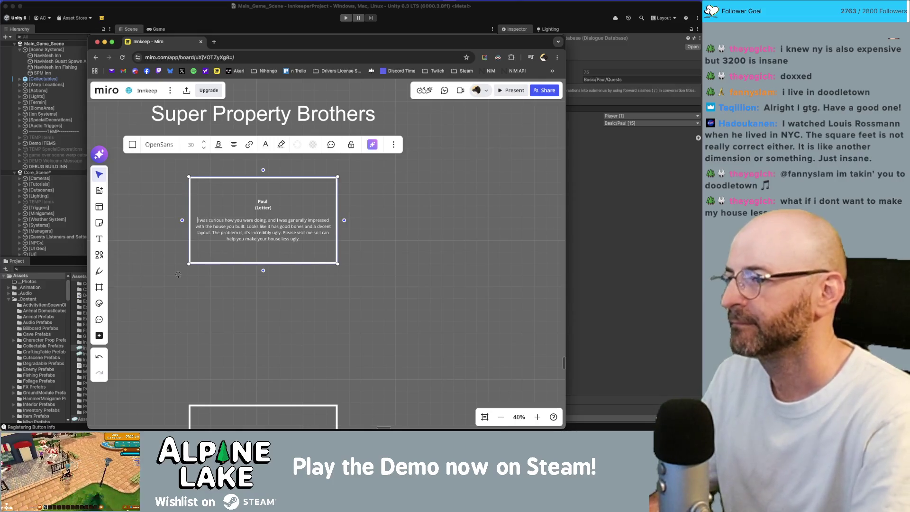
type("I visited your property the other day since I was curious how you were doing")
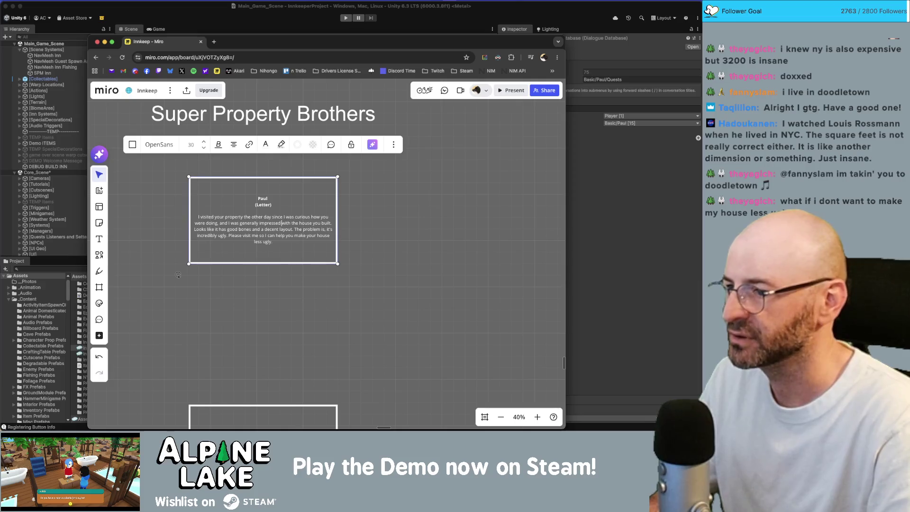
type(",")
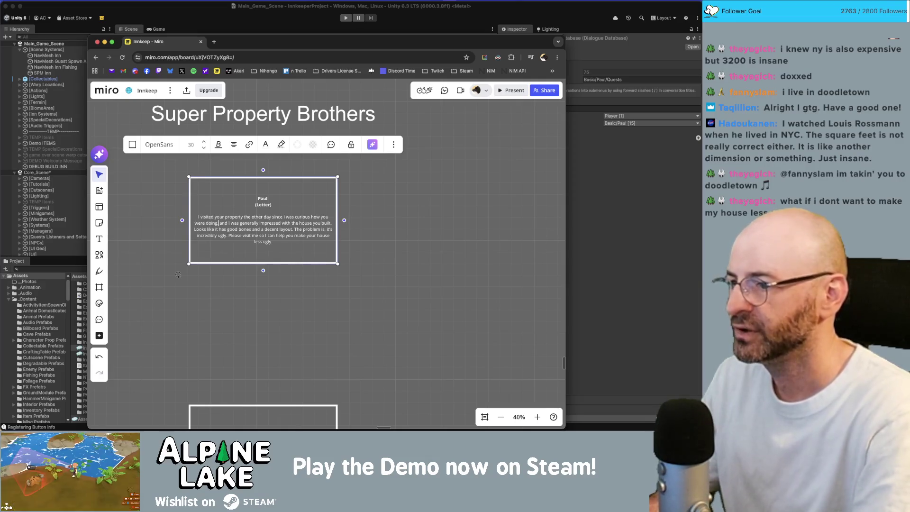
key("alt+shift+Right")
key("BackSpace")
key("BackSpace")
key("BackSpace")
type(".")
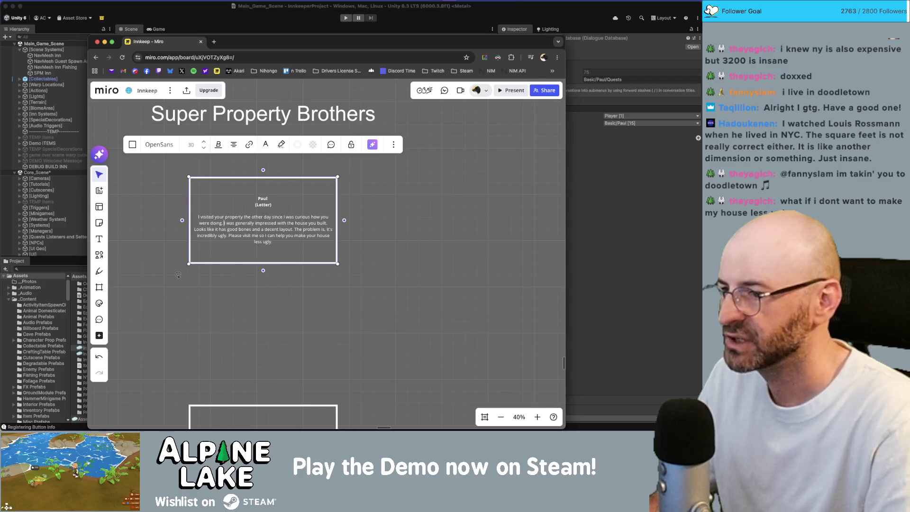
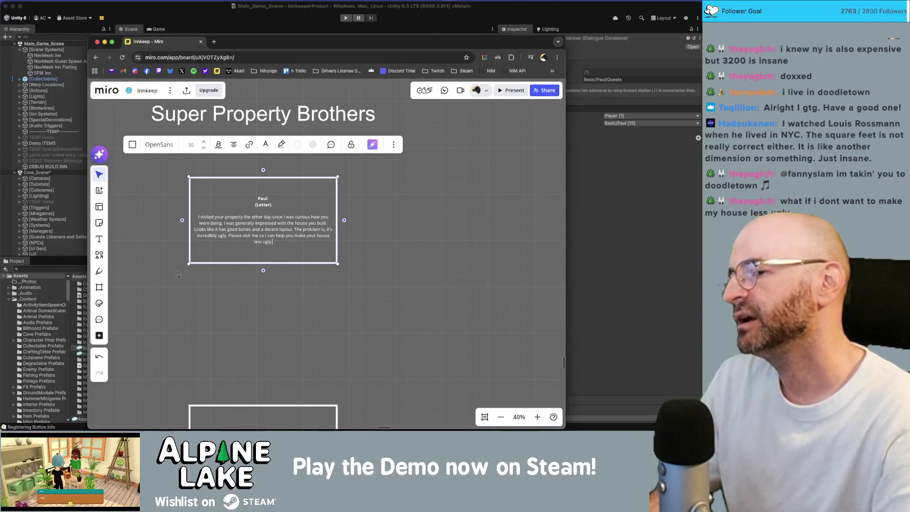
Place a copy of the Paul letter card below it and remove '(Letter)' from its title.
left_click(178, 275)
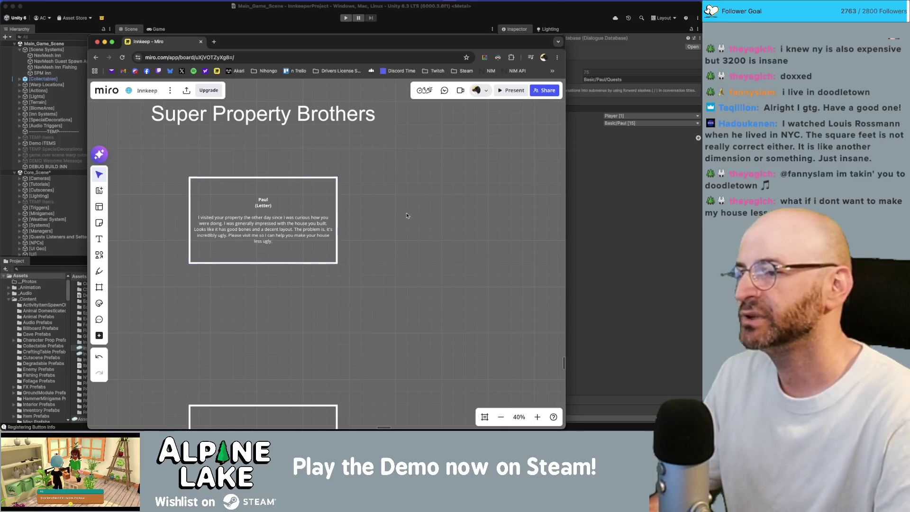
left_click(285, 305)
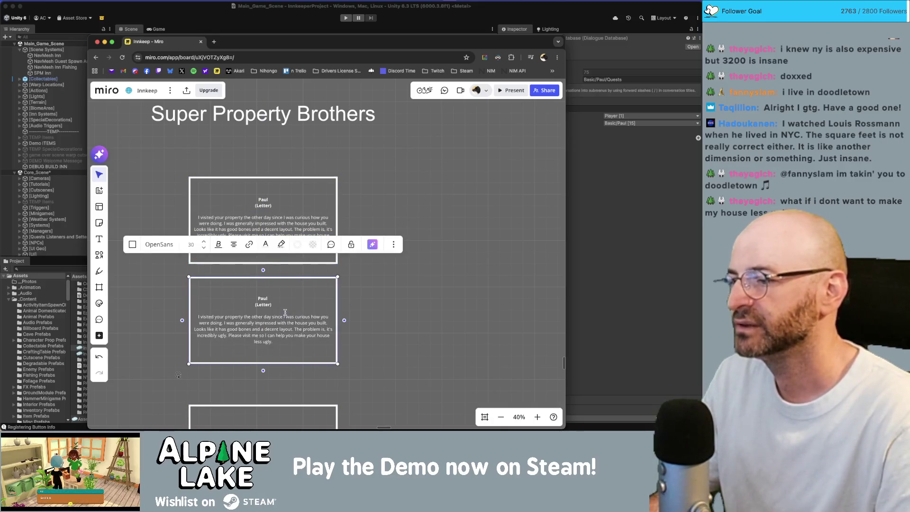
key("BackSpace")
key("BackSpace")
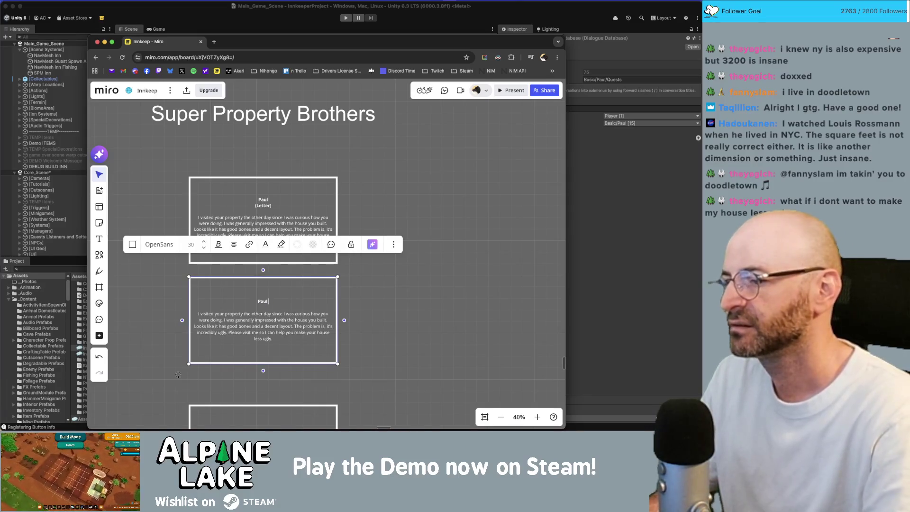
Replace the body with 'I know I said I wouldn't help you but I couldn't just stand by and let you live like this.'.
key("shift+Up")
key("shift+Up")
key("shift+Up")
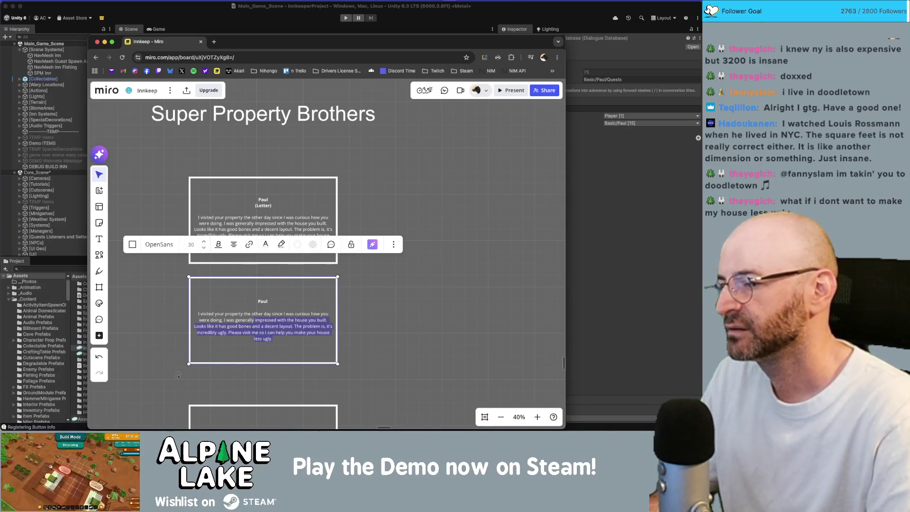
type("I k")
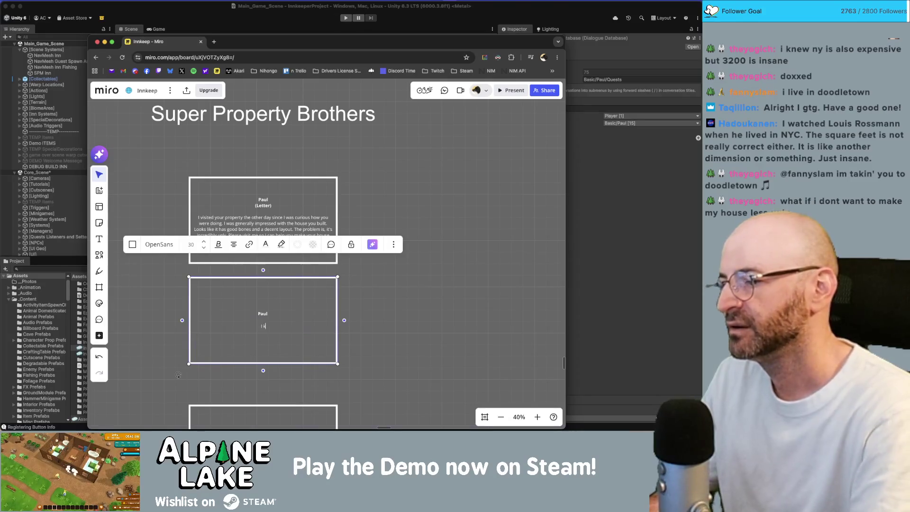
type("now I said ")
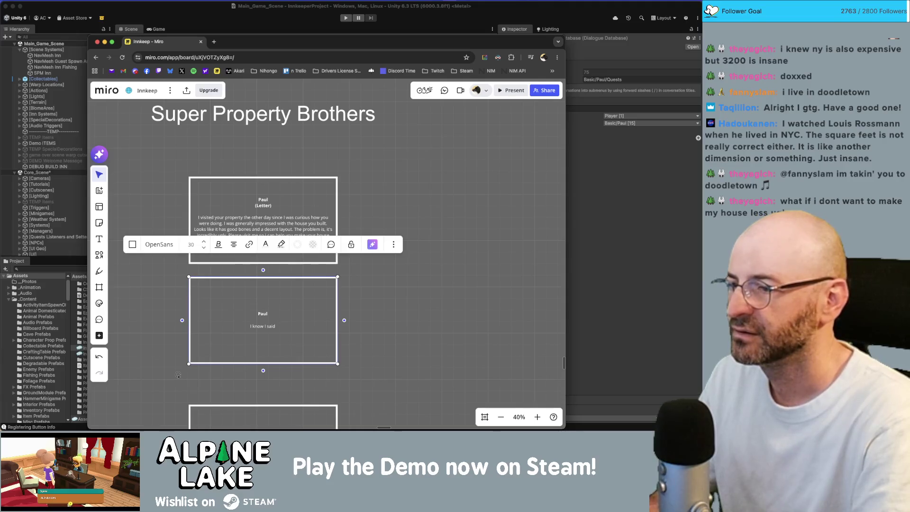
type("I wouldn't hlep you")
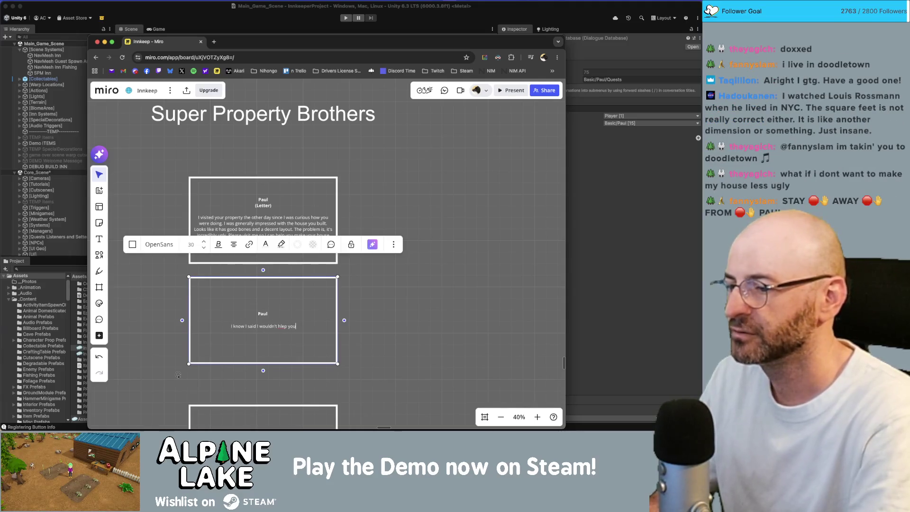
key("BackSpace")
key("BackSpace")
key("BackSpace")
key("BackSpace")
key("BackSpace")
key("BackSpace")
key("BackSpace")
type("elp you but")
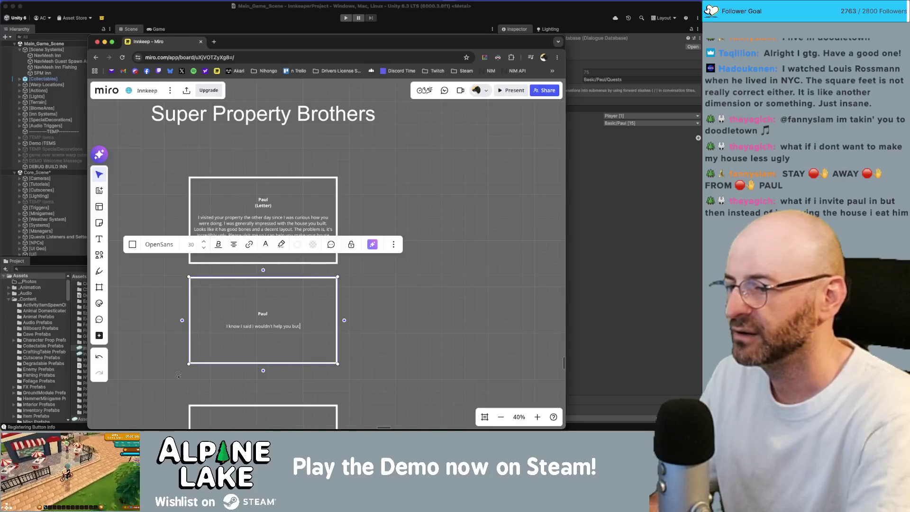
type(" I couldn't just stand by")
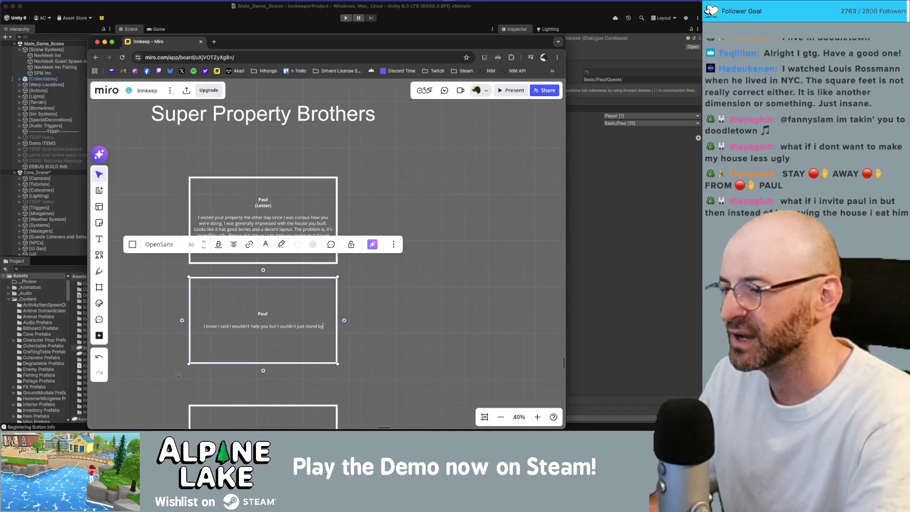
type(" and watch")
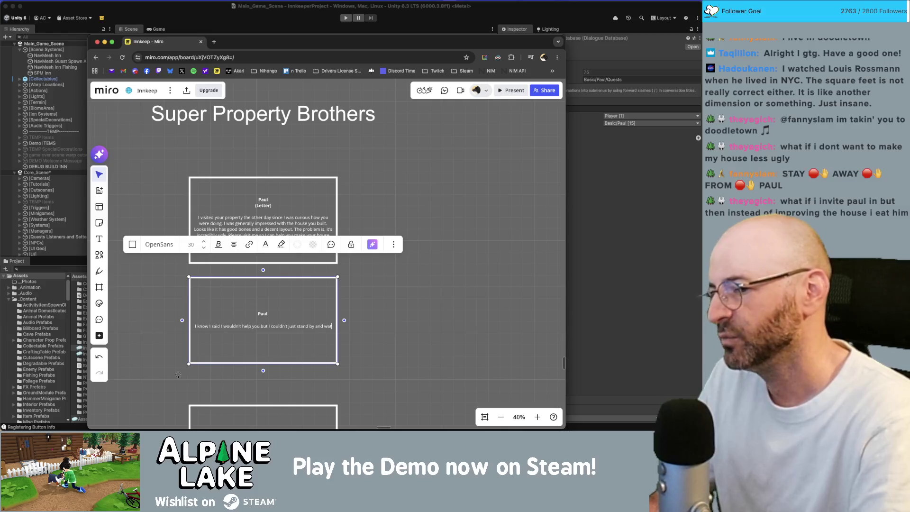
key("BackSpace")
key("BackSpace")
key("BackSpace")
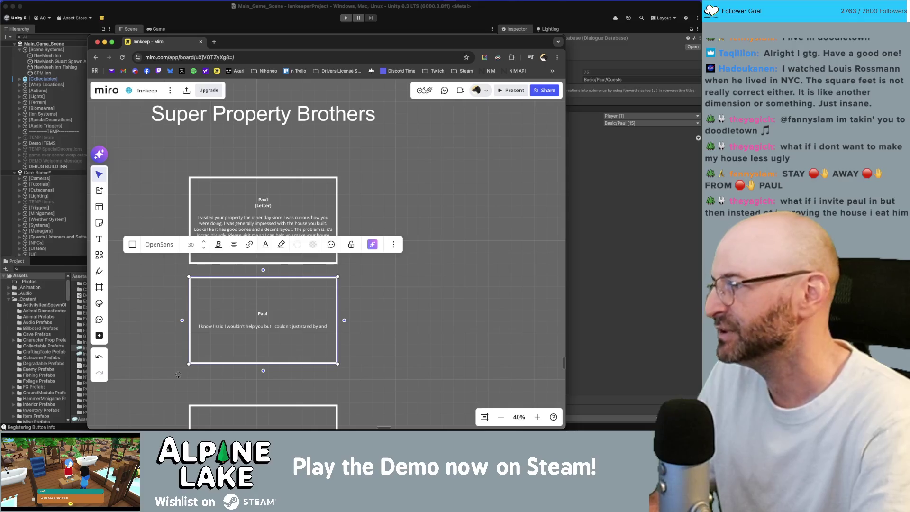
type("let you live like this.")
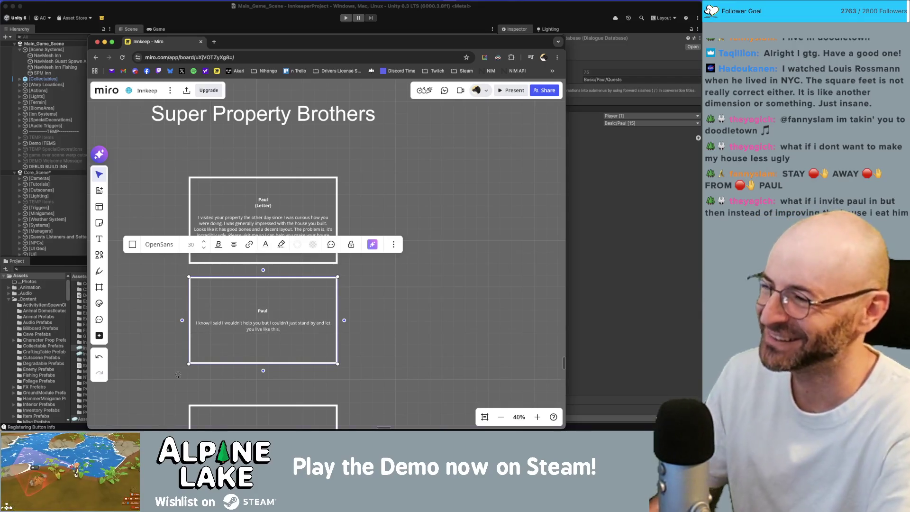
Add the question 'Do you want me to teach you how to redecorate your house and spruce it up a bit?'.
key("Escape")
key("Return")
type("Do y")
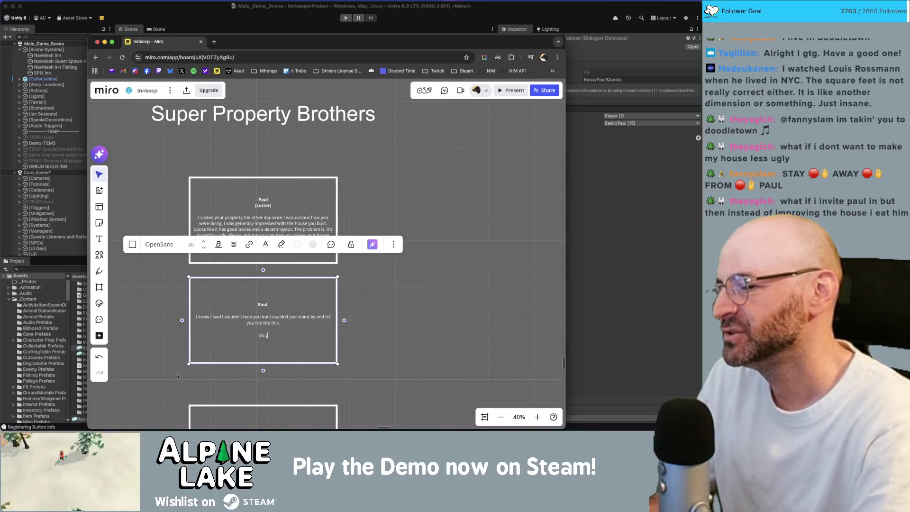
type("ou want me to teach you how")
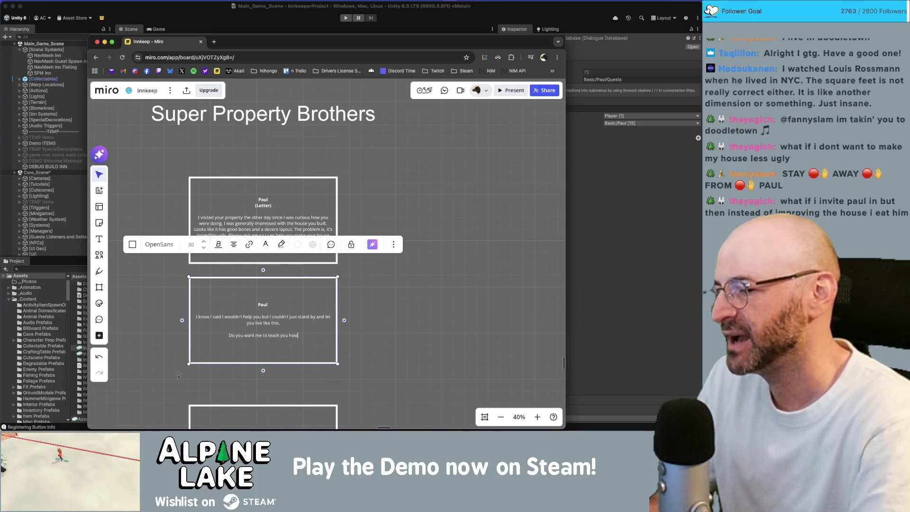
type(" to redecorate ")
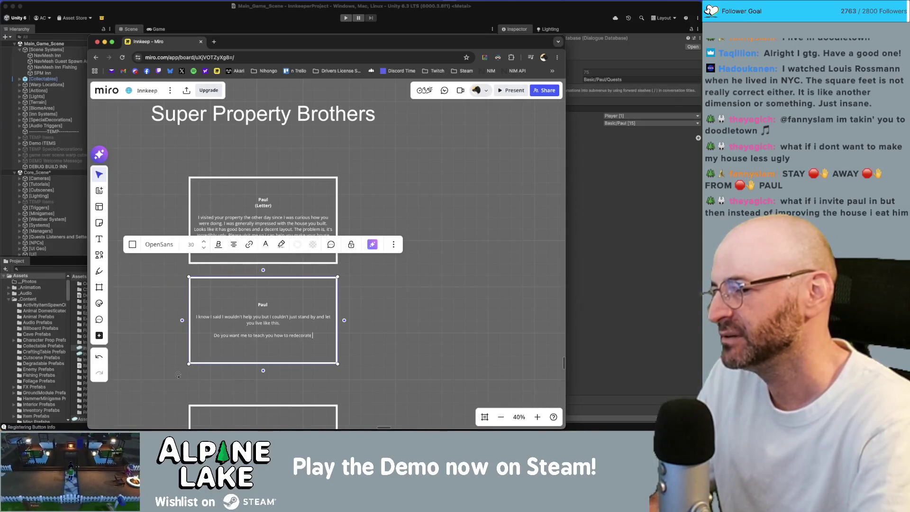
type("your house and ")
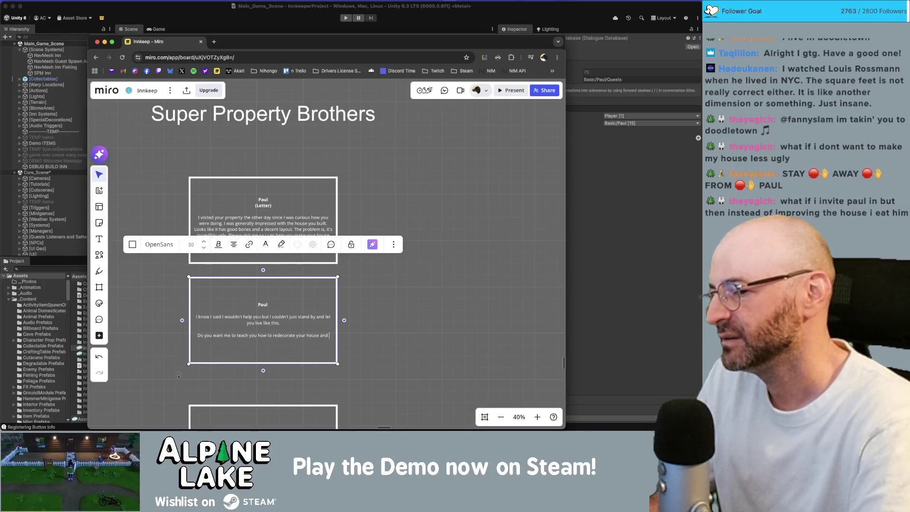
type("spruce ")
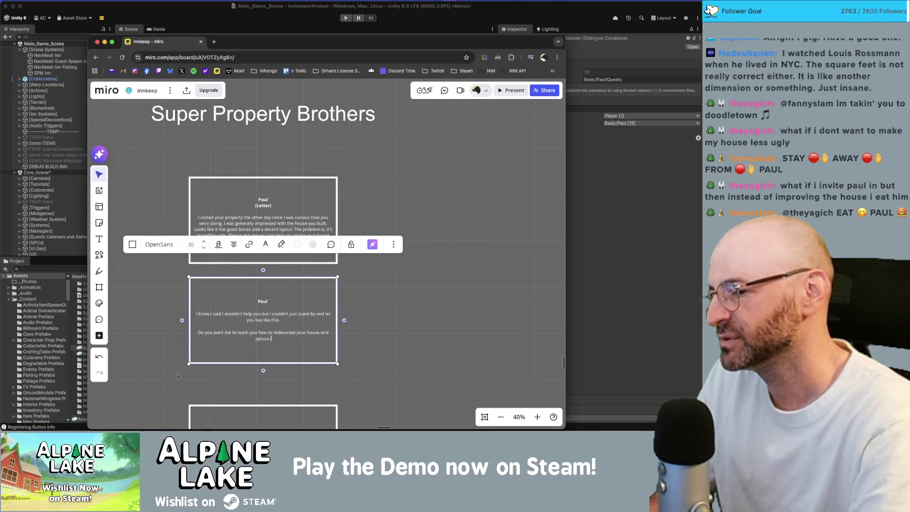
type("it up a bit?")
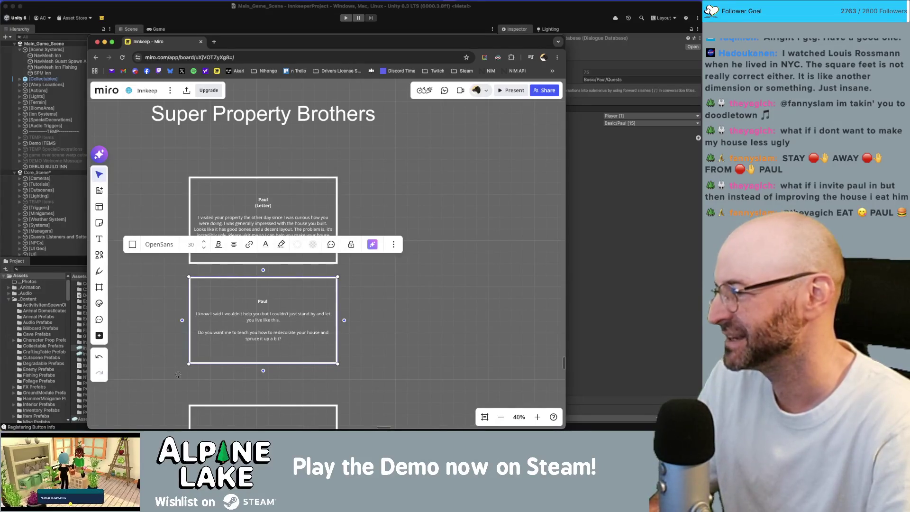
Resize the second Paul card taller so its text fits.
left_click(363, 348)
scroll(361, 293, "down", 5)
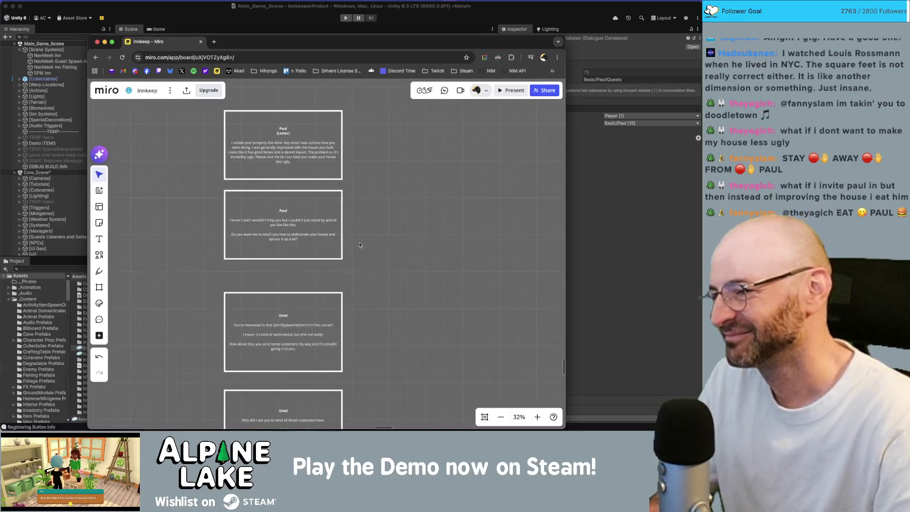
left_click(310, 253)
left_click_drag(310, 256, 310, 250)
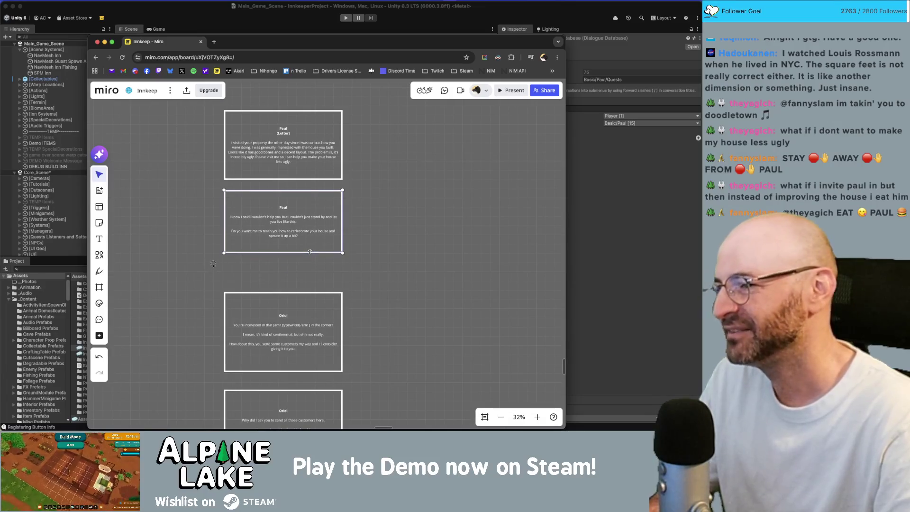
key("Escape")
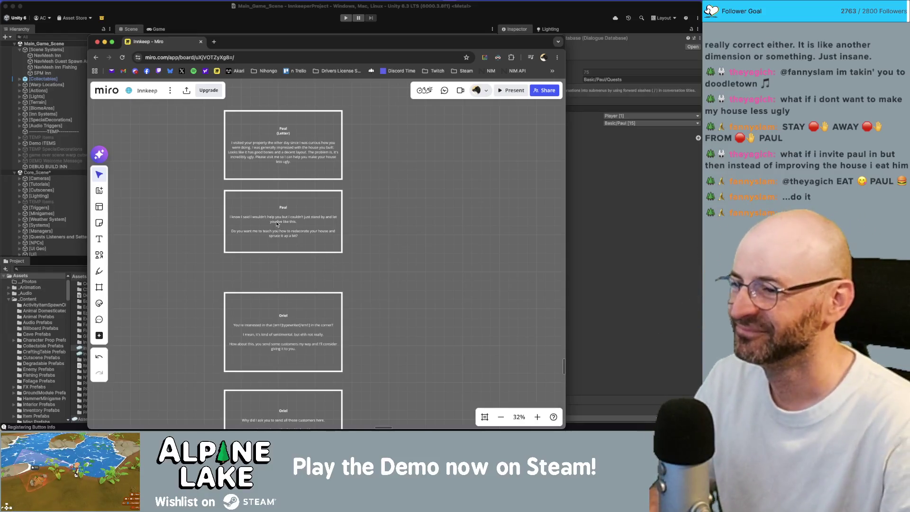
left_click(281, 247)
left_click_drag(342, 252, 343, 277)
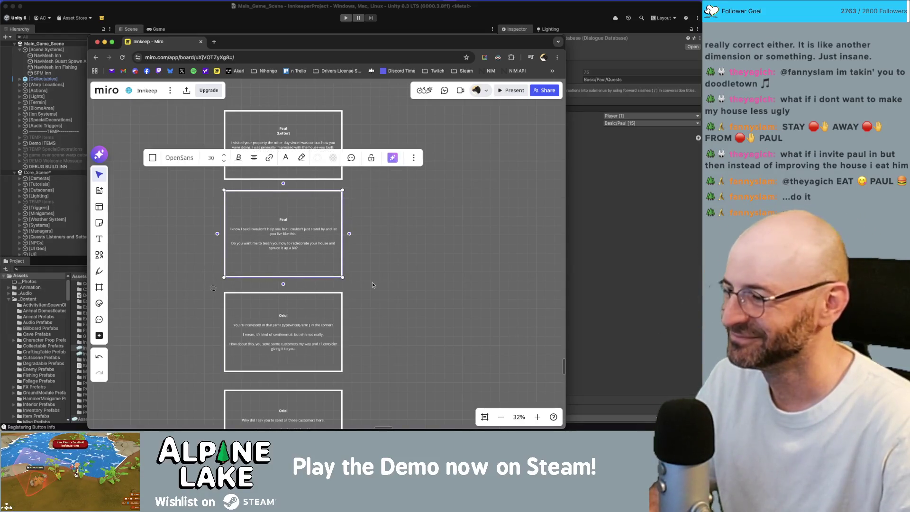
Delete the two Oriel cards and the Stella card below it.
scroll(365, 273, "down", 5)
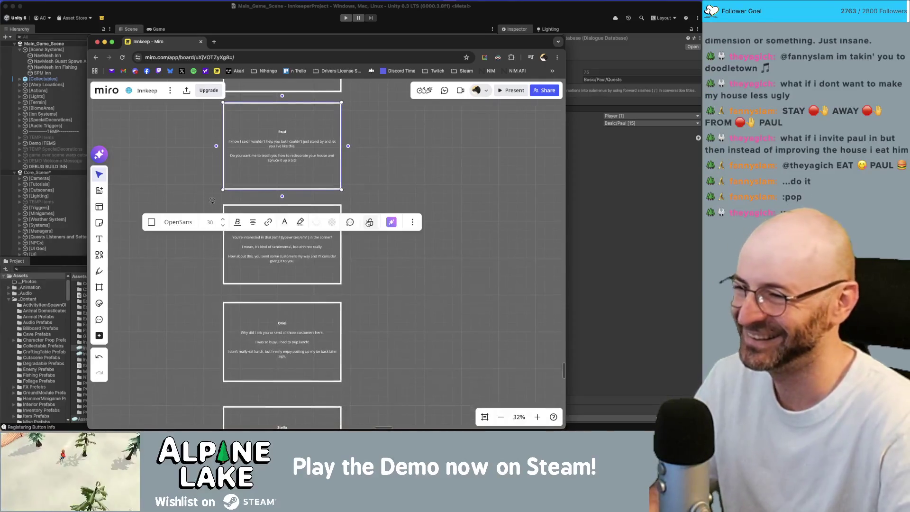
scroll(366, 213, "down", 3, "ctrl")
scroll(365, 212, "down", 2, "ctrl")
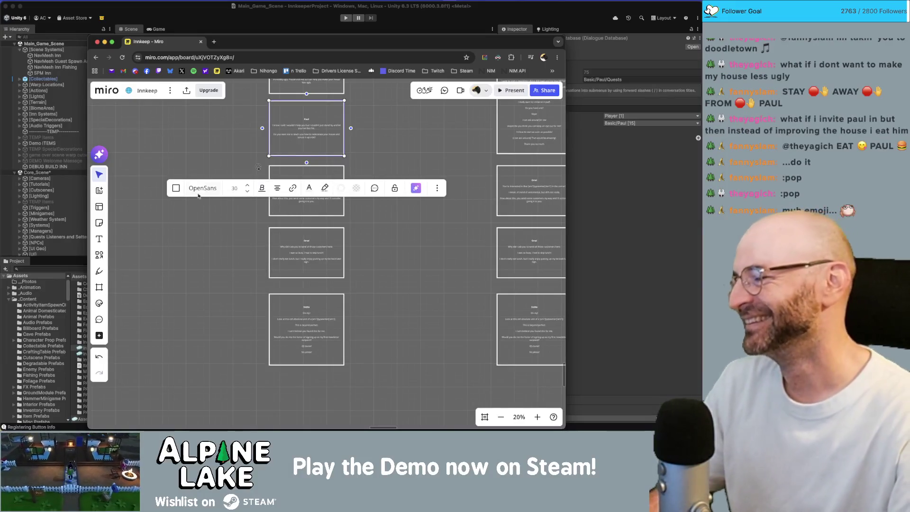
mouse_move(233, 214)
left_mouse_down()
mouse_move(294, 242)
mouse_move(294, 254)
left_mouse_up()
key("Delete")
left_click(306, 329)
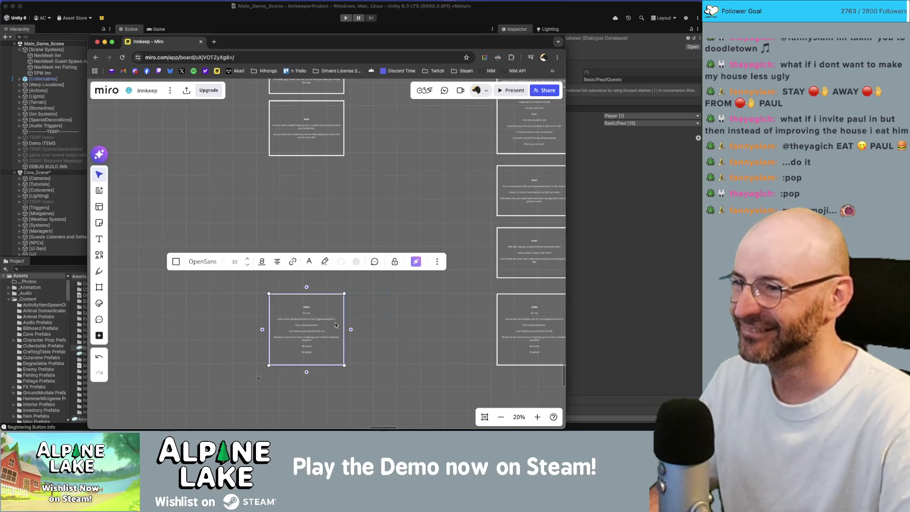
key("Delete")
scroll(304, 150, "up", 5)
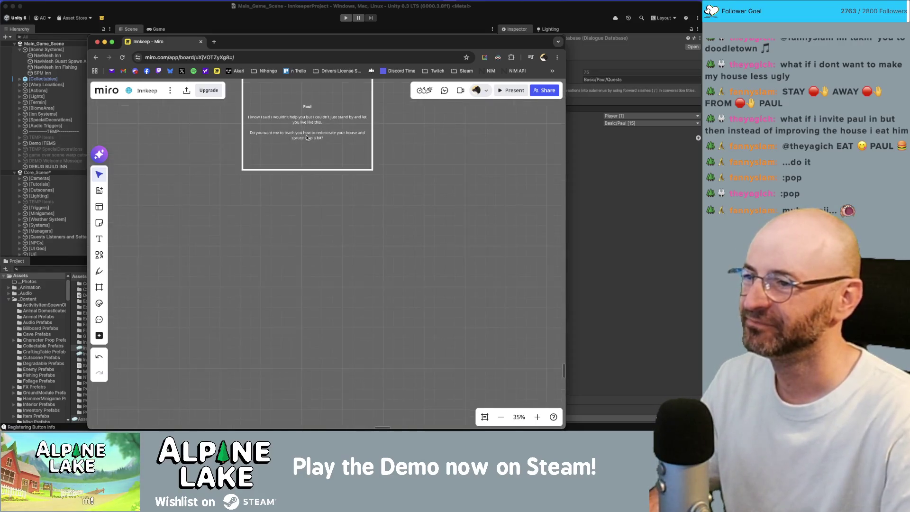
Add 'yes please' and 'no thanks' reply lines under Paul's question, plus his 'Good' response.
left_click(350, 139)
left_click(350, 138)
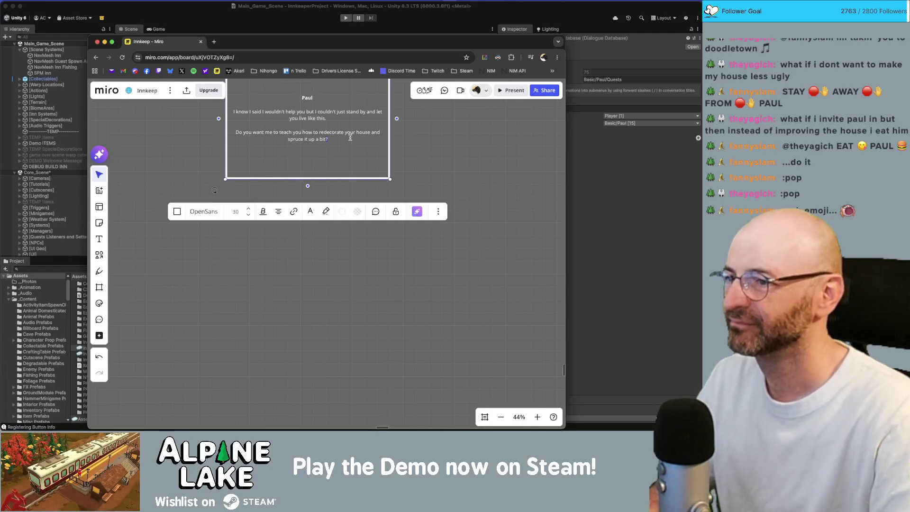
key("Return")
type("yes pls")
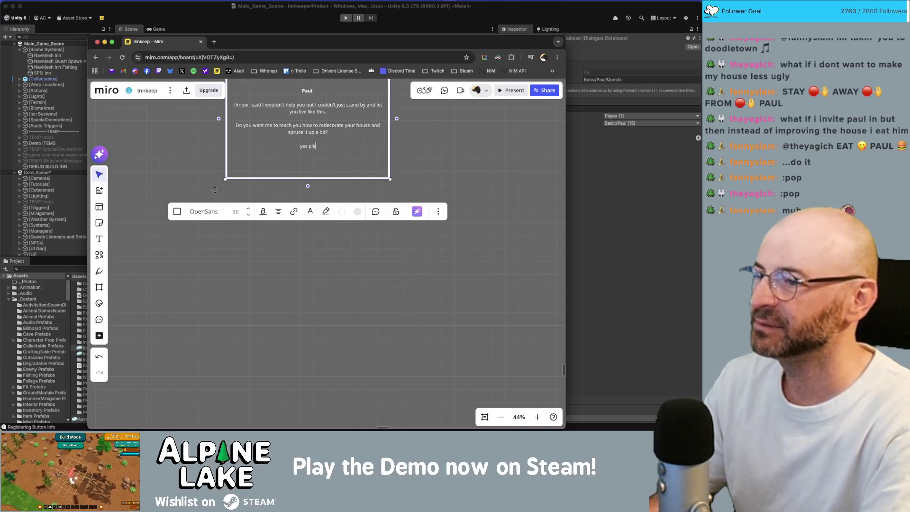
type("ase")
key("Return")
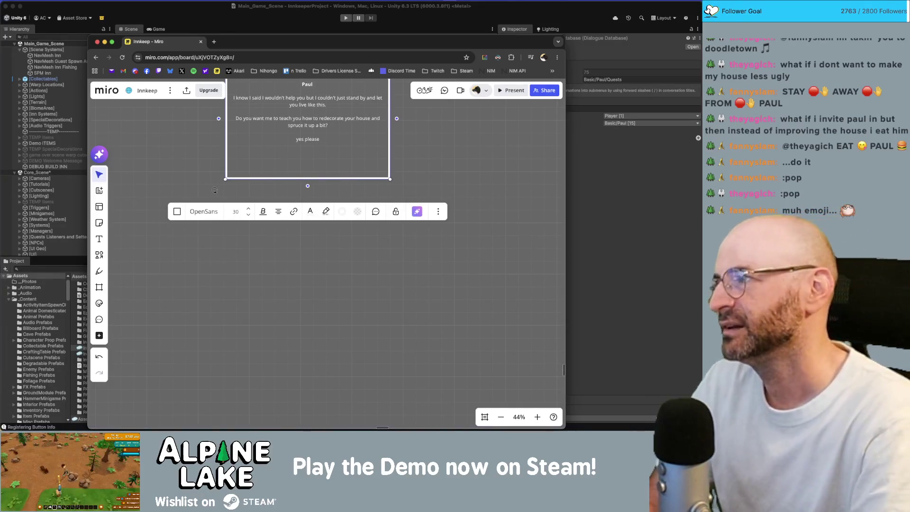
type("I")
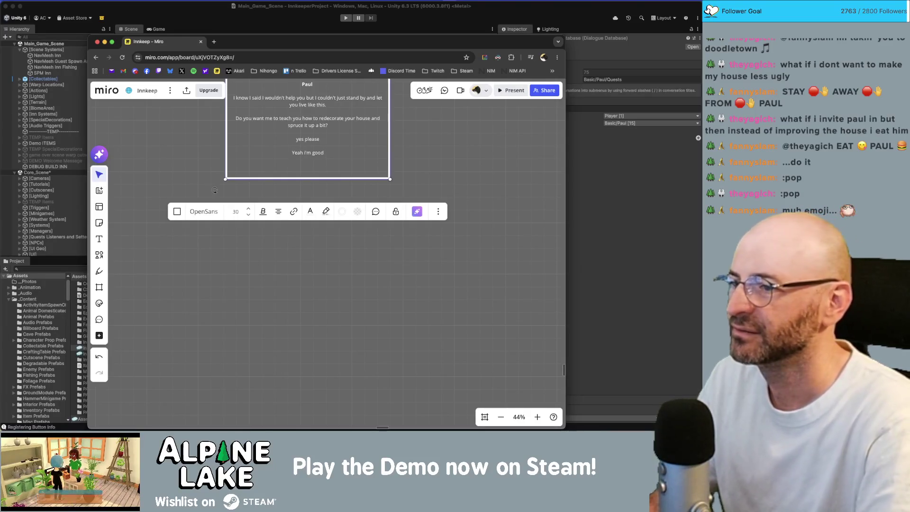
type("no thanks")
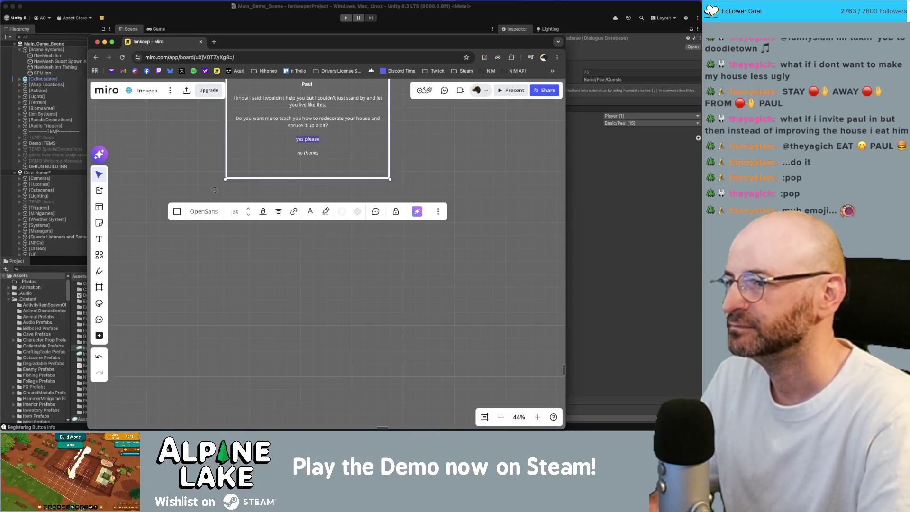
key("Return")
type("(yes please")
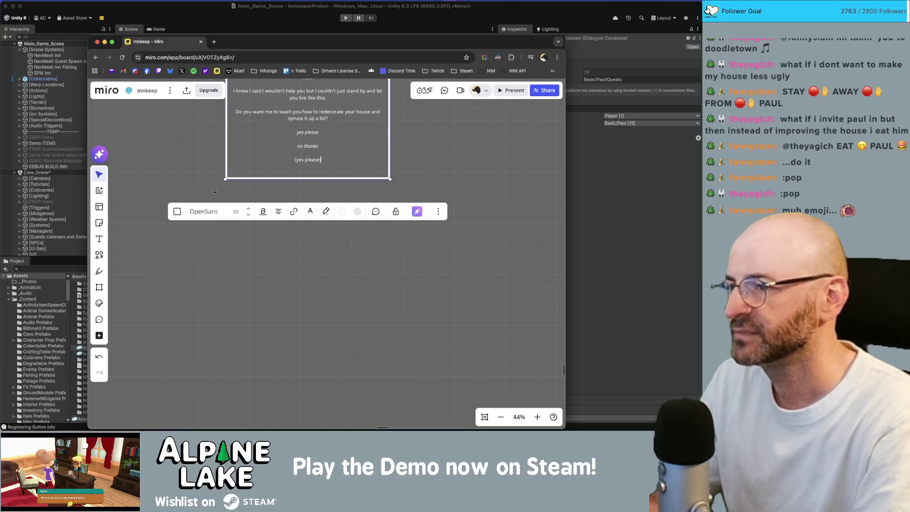
type(") Good")
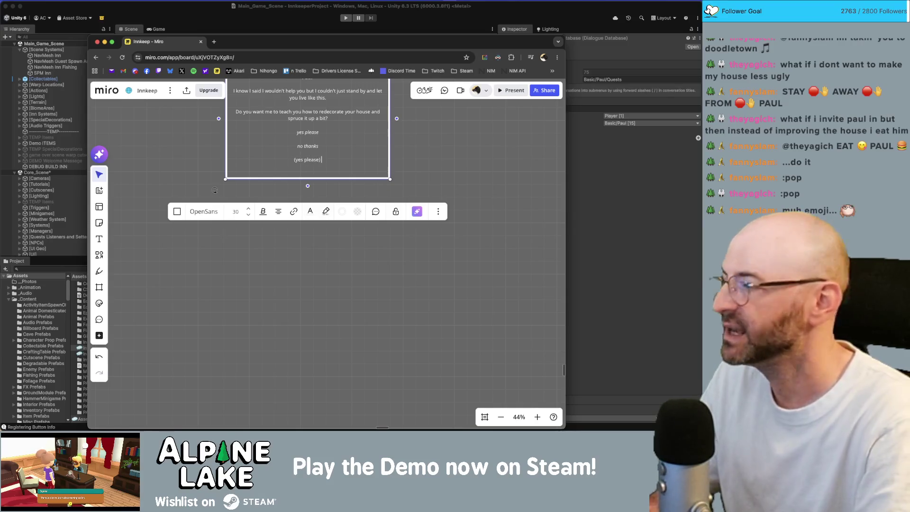
type(", ")
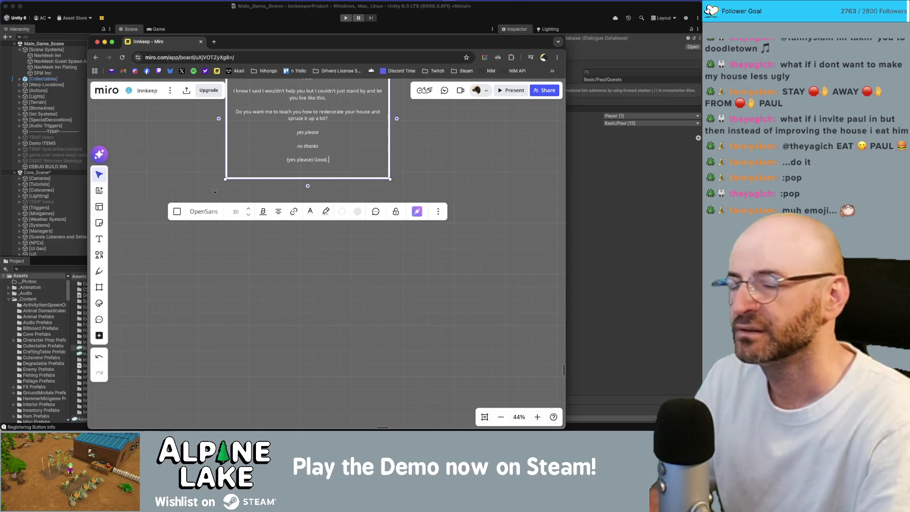
type("it's rea")
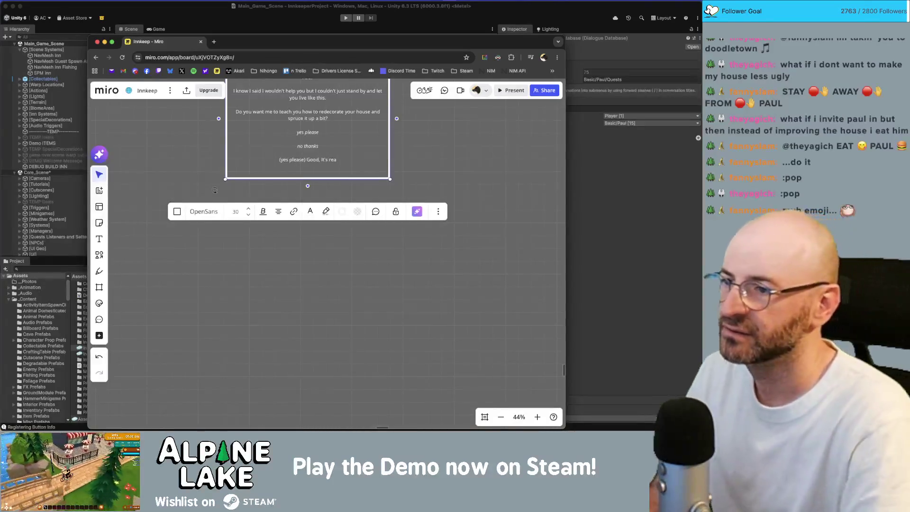
key("BackSpace")
key("BackSpace")
type("eally not that hard.")
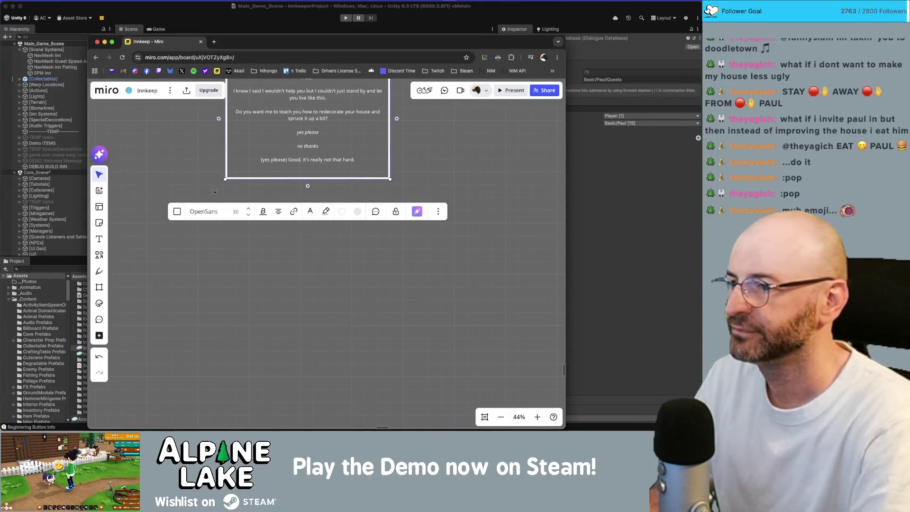
Write the '(no thanks)' branch ending with Paul saying he'll help you anyway.
key("Return")
type("Here's a")
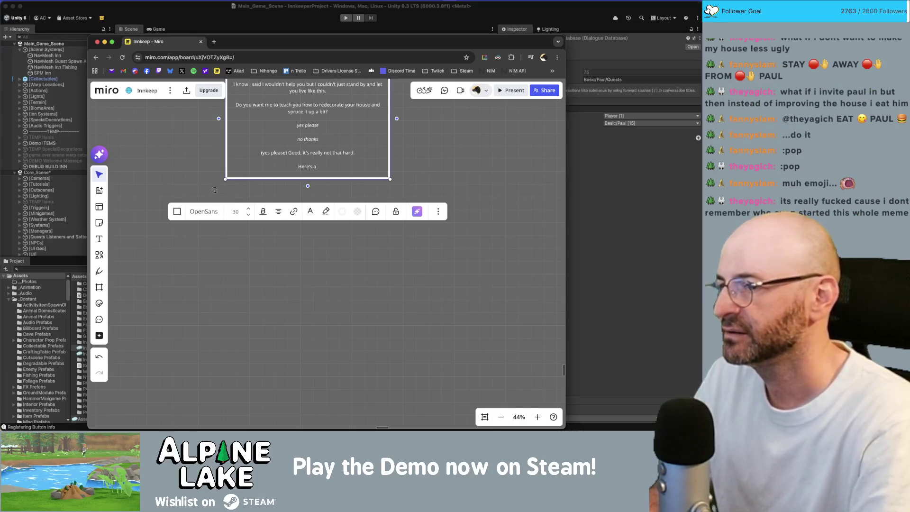
key("Up")
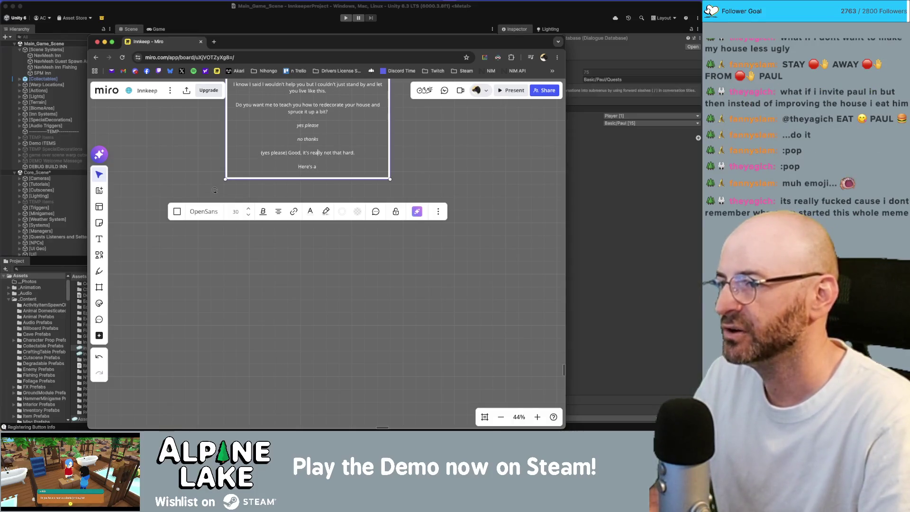
key("End")
key("Return")
type("(N")
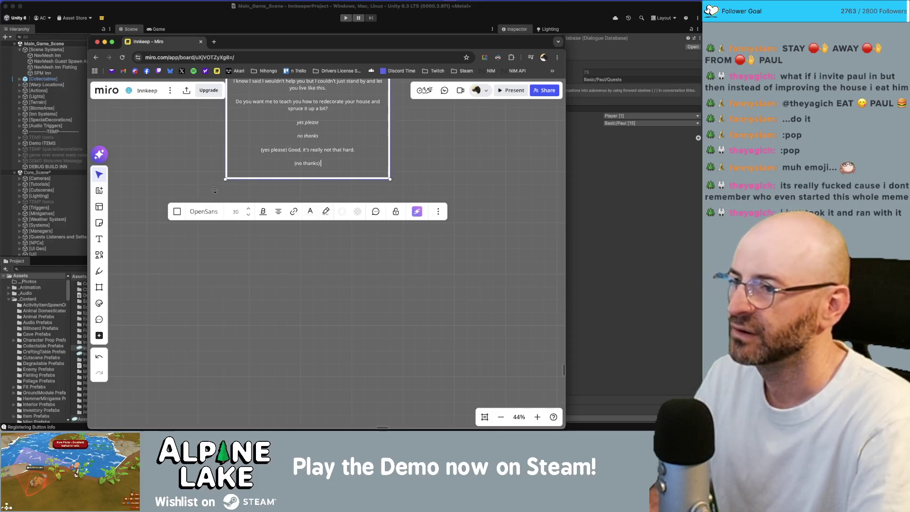
type("why I even asked.")
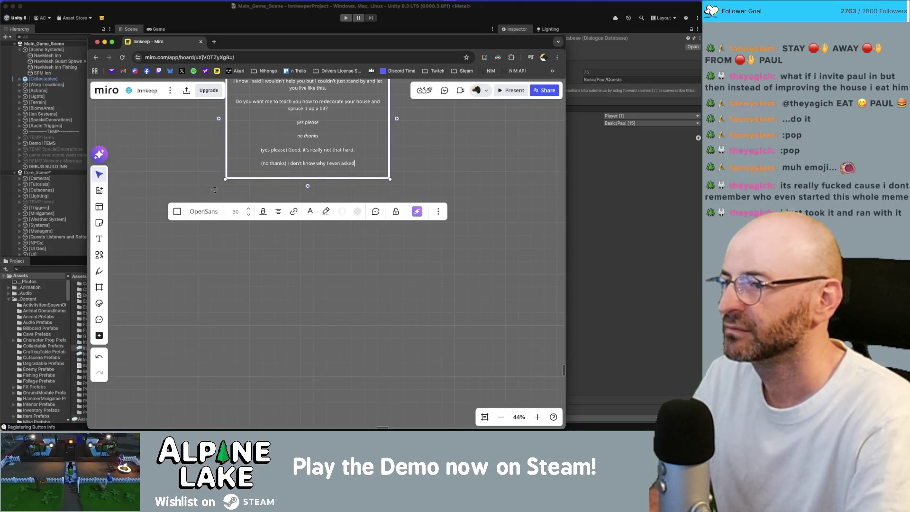
key("Return")
type("(g to help you anyway")
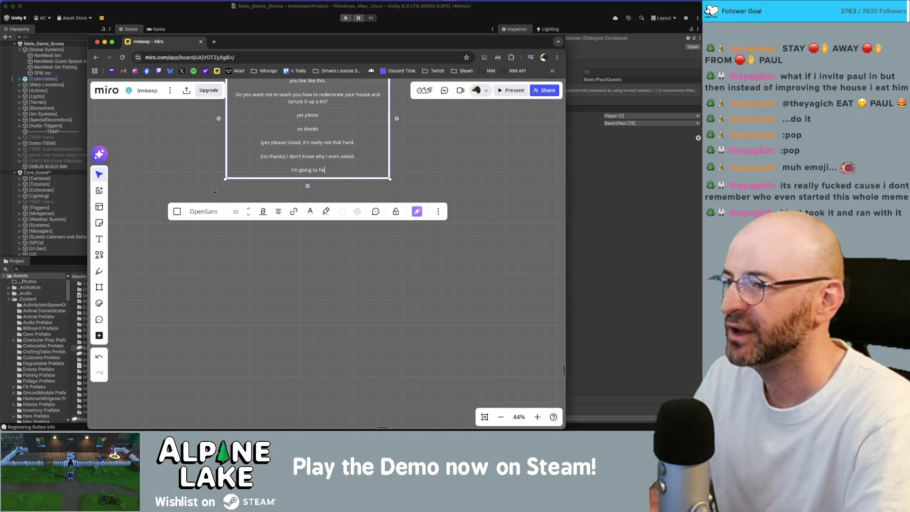
type(".")
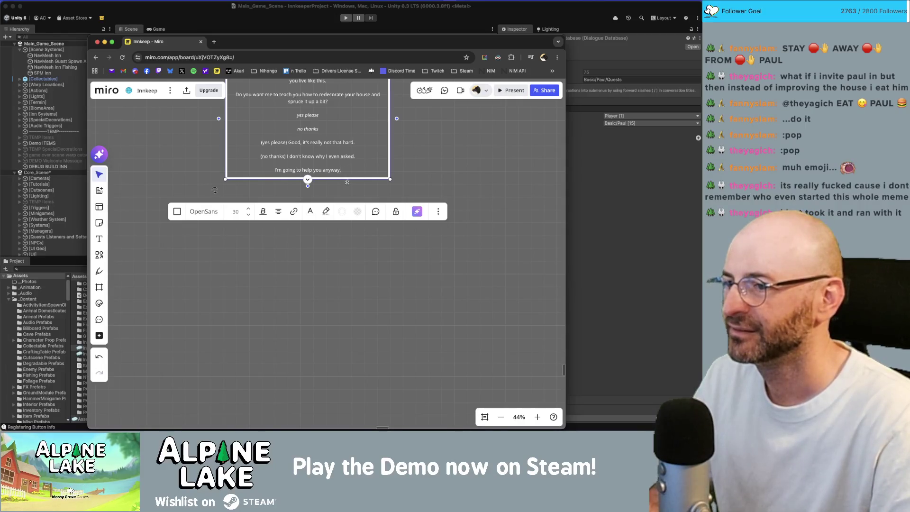
key("Return")
type("Here's a")
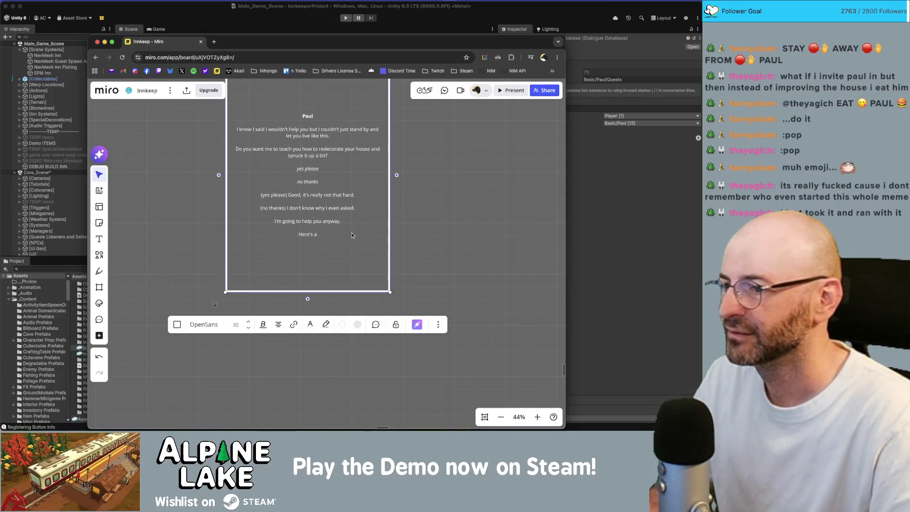
key("shift+Left")
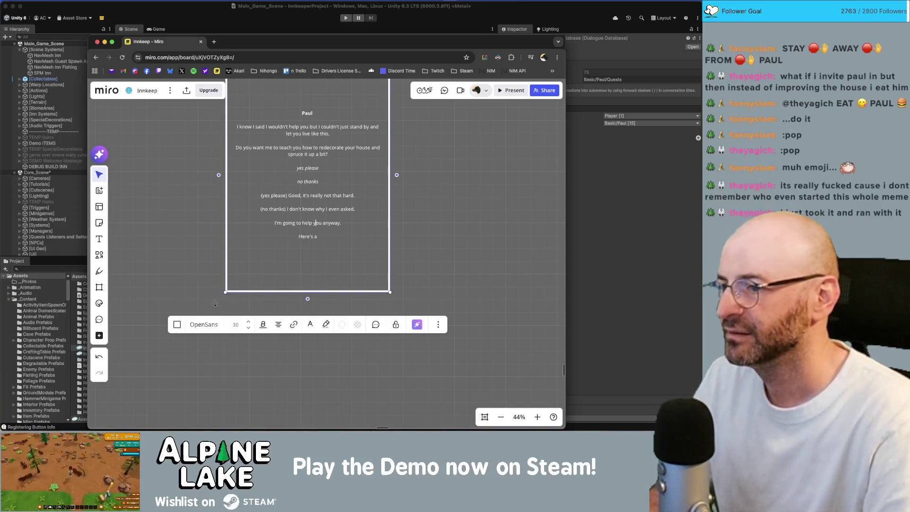
left_click(274, 223)
type("(no thanks)")
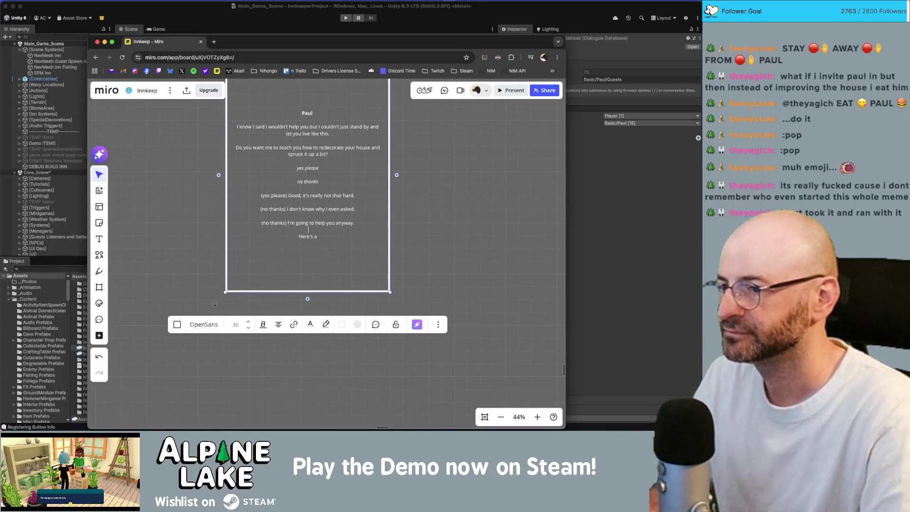
Add 'Take this.', the toolbox line, and the wooded walls and basic flooring remark.
key("BackSpace")
key("BackSpace")
key("BackSpace")
type("T")
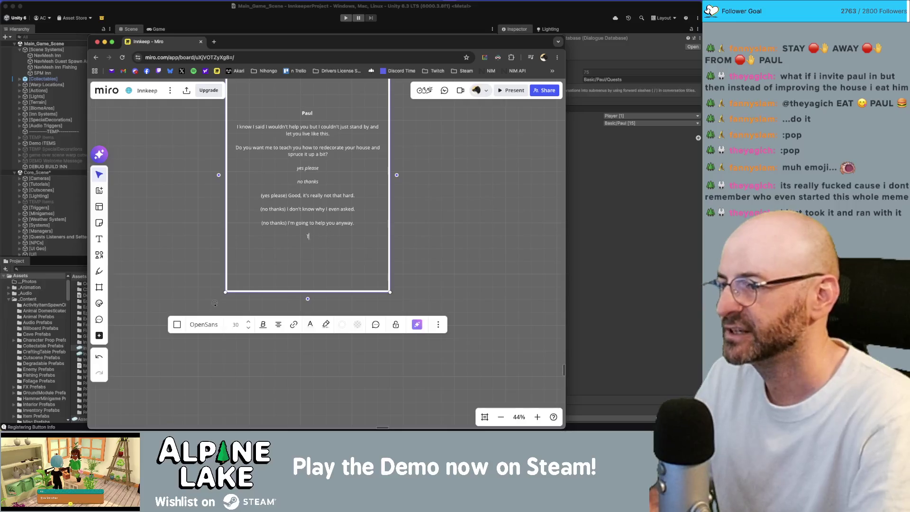
type("ake this.")
key("Return")
type("It's a to")
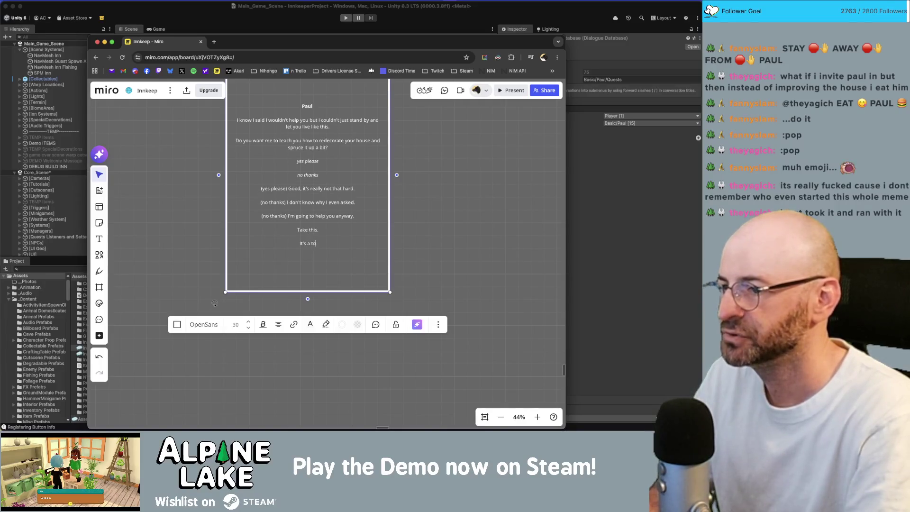
type("olbox, ")
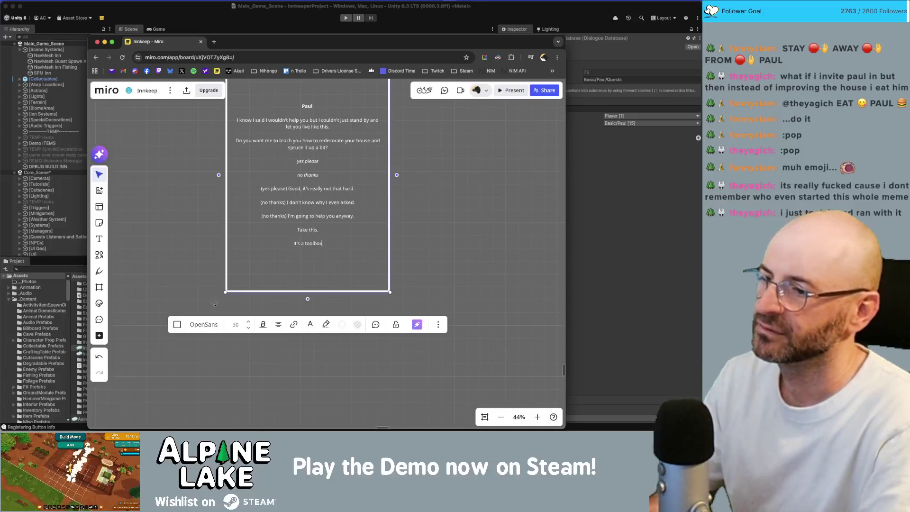
type("and ")
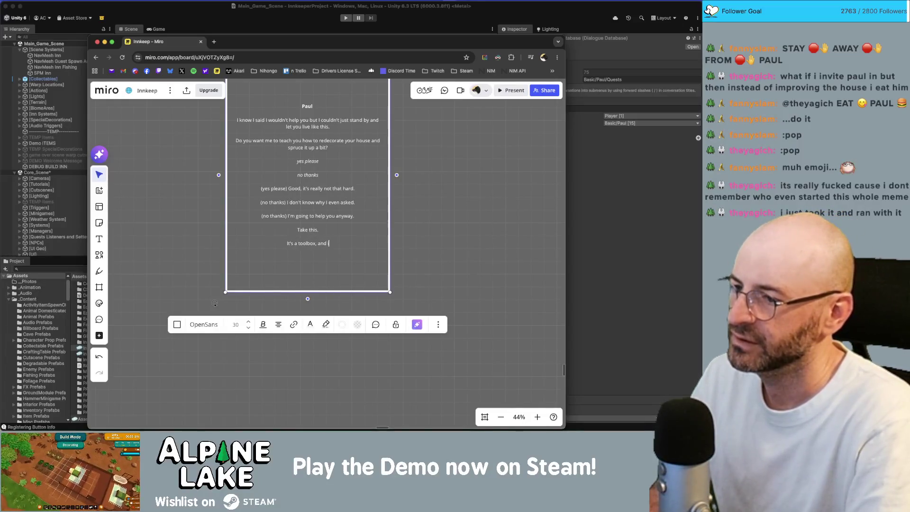
type("it has eve")
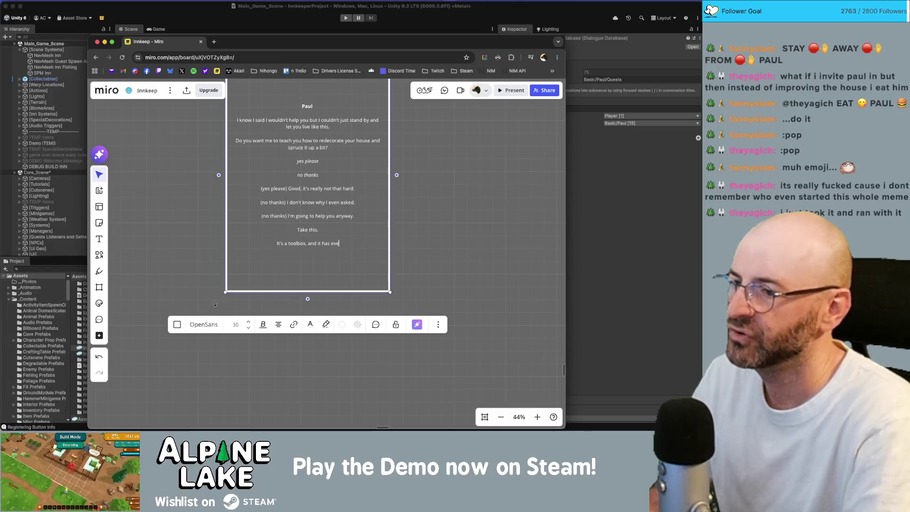
type("rything you need in ")
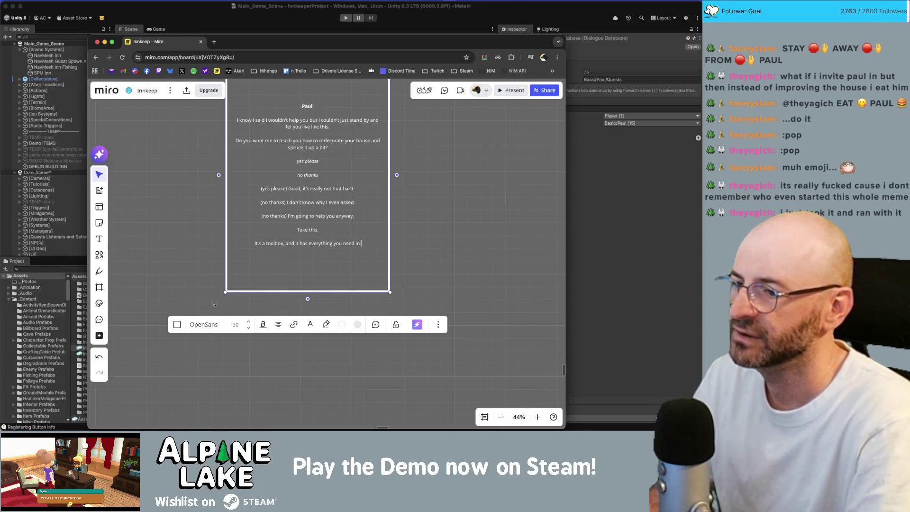
type("it to rede")
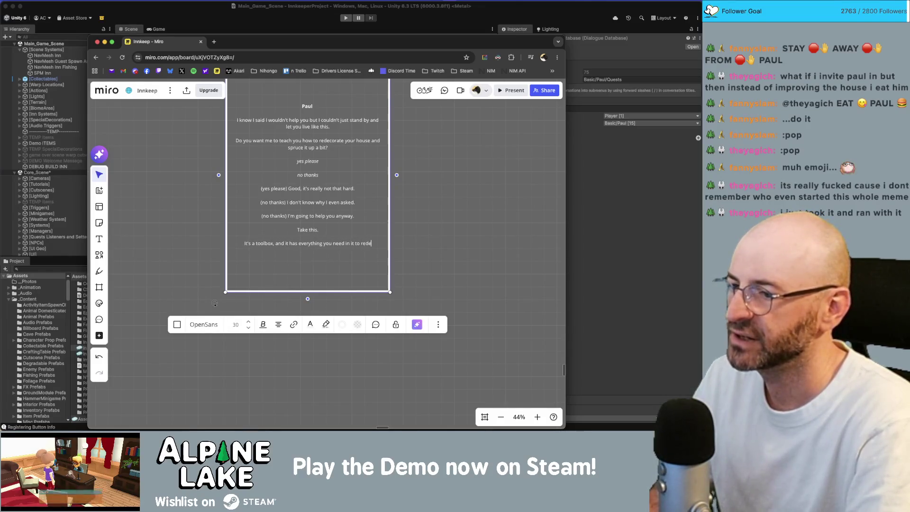
type("corate your house.")
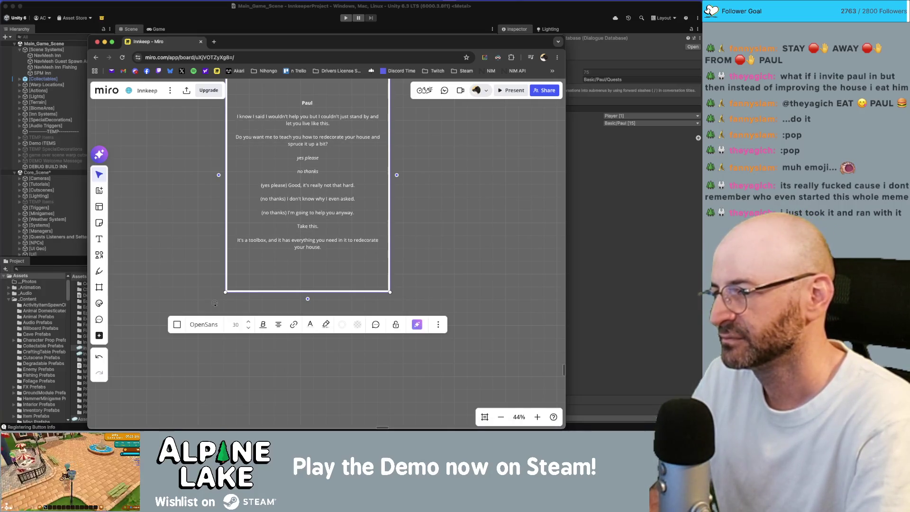
key("Return")
key("Return")
type("The w")
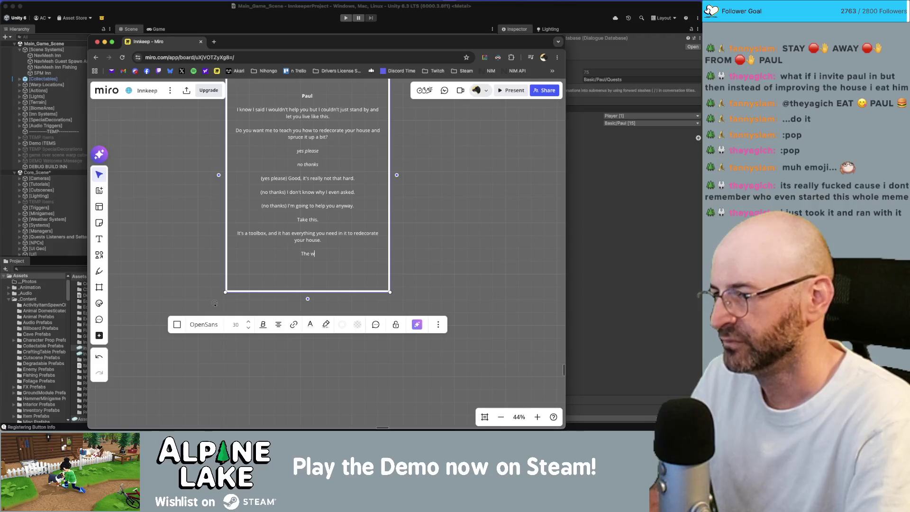
type("ood ")
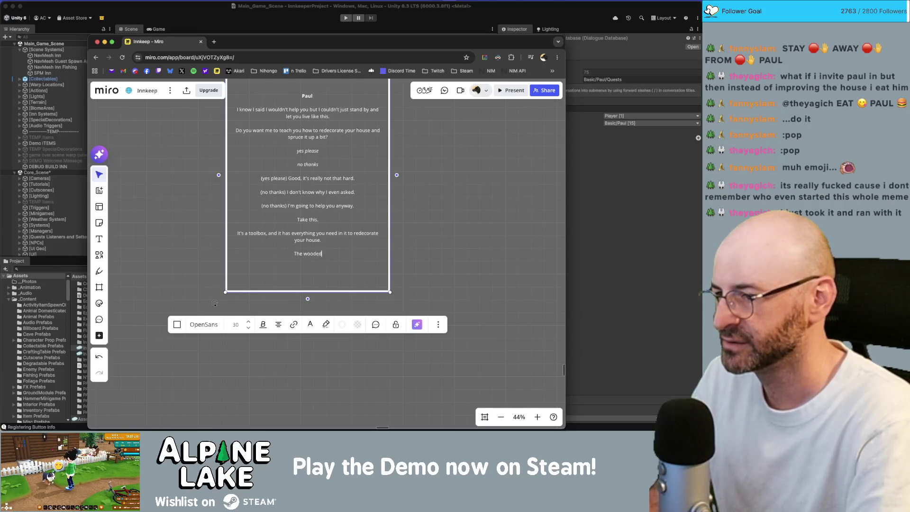
type(" walls and basic")
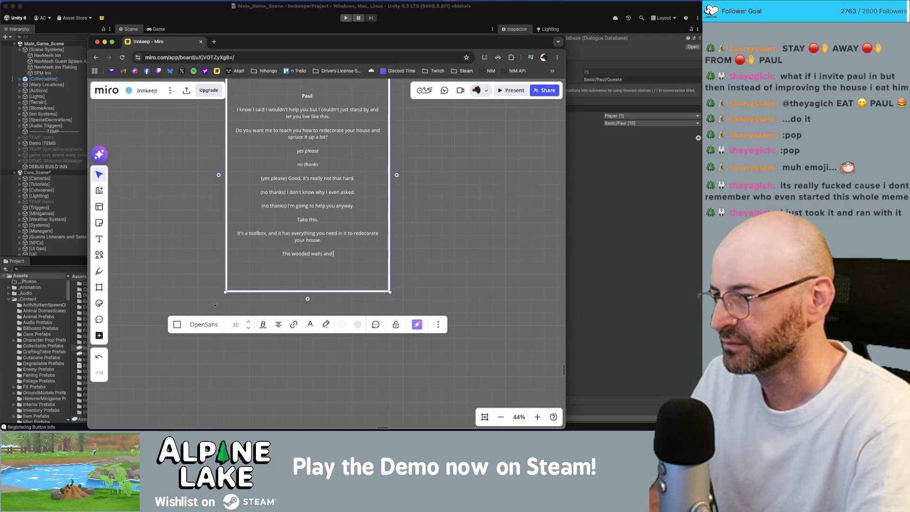
type(" flooring aren")
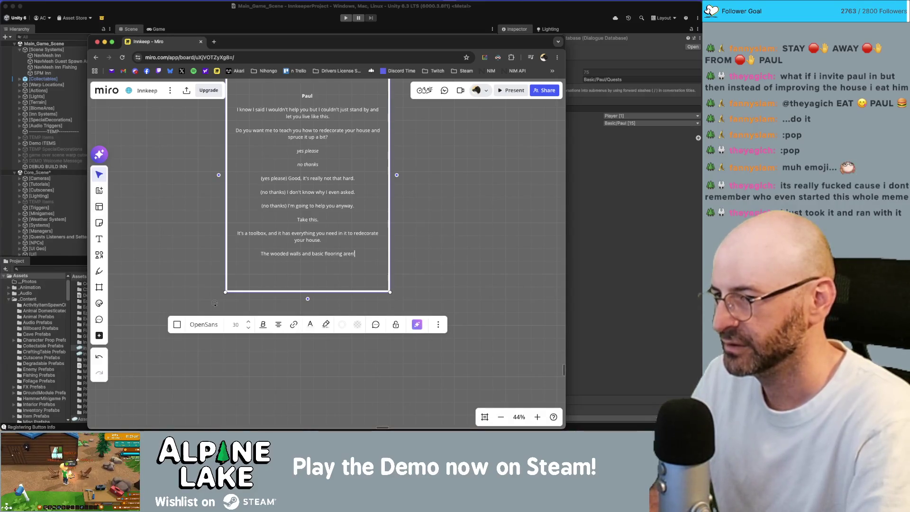
type("'t bad, but")
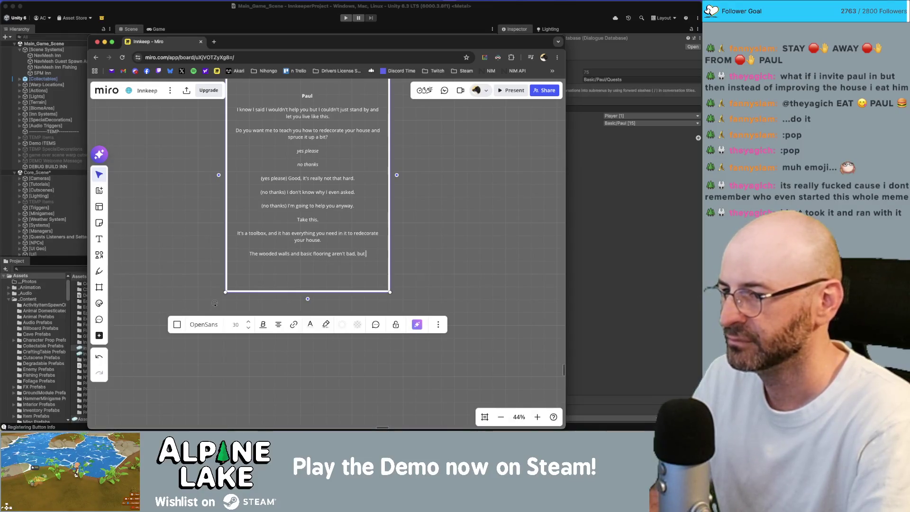
type(" I'm sure you can")
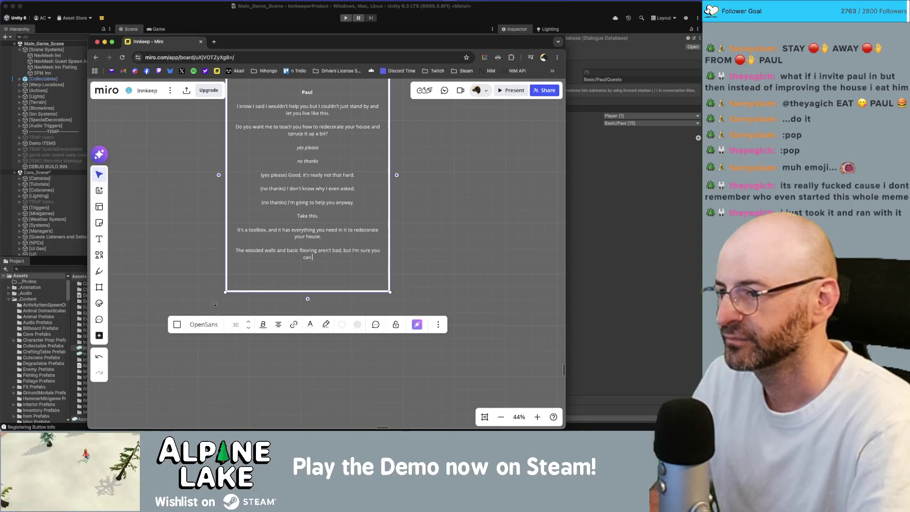
type(".")
key("Return")
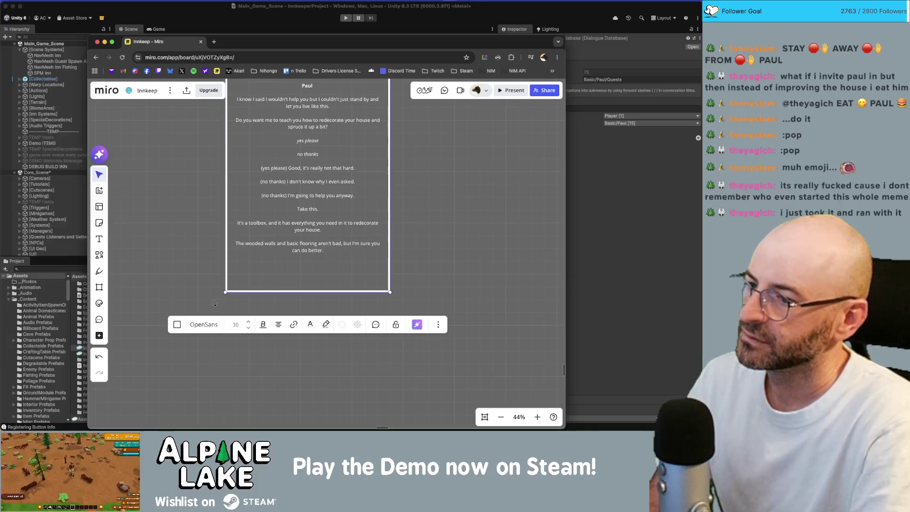
key("BackSpace")
key("BackSpace")
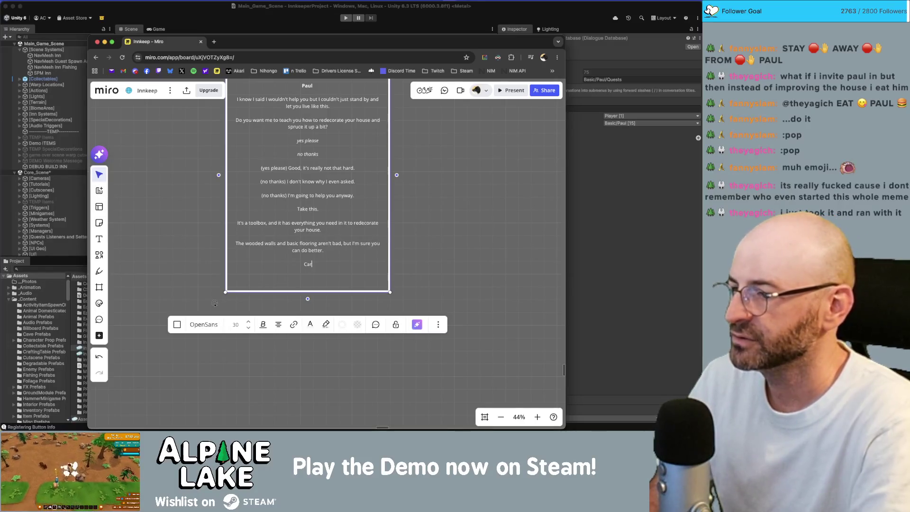
Add that [em4]Carlos[/em4] sells redecoration kits out of the vending machines, which seems kind of a scam.
type("[em4]")
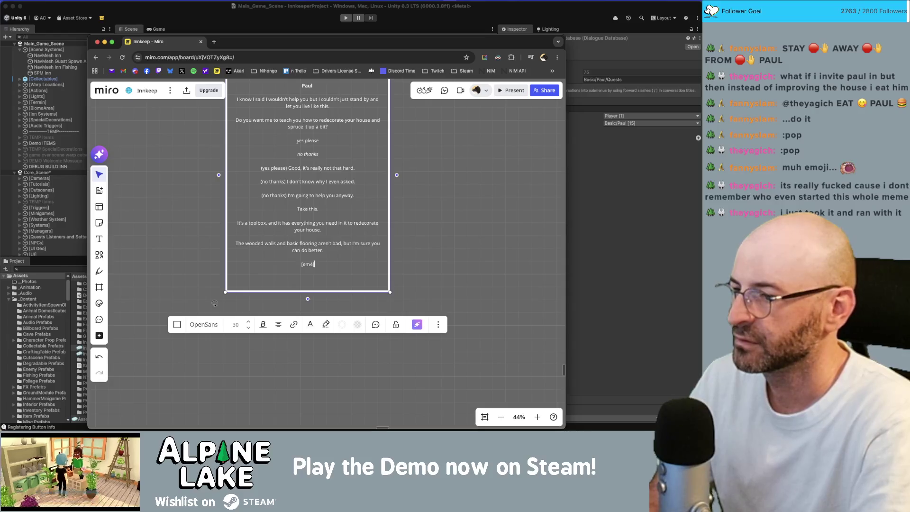
type("Carlos")
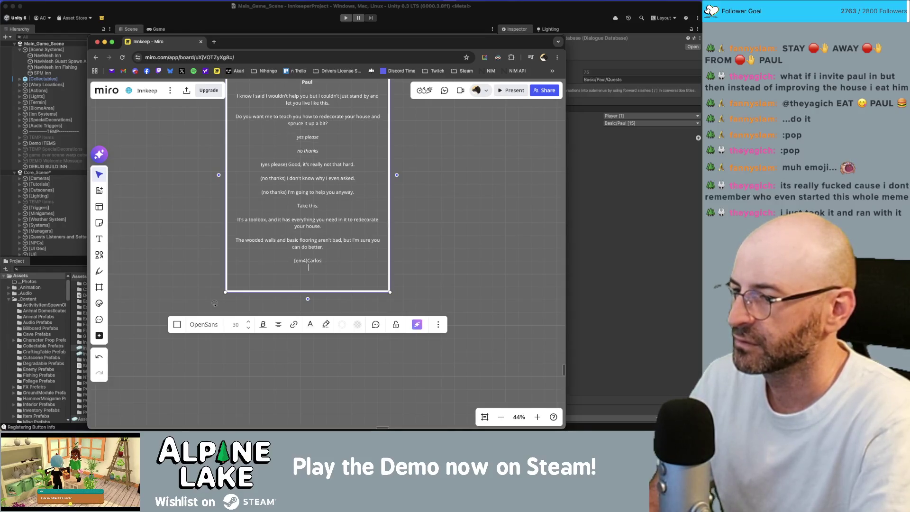
type("[/em4] sells")
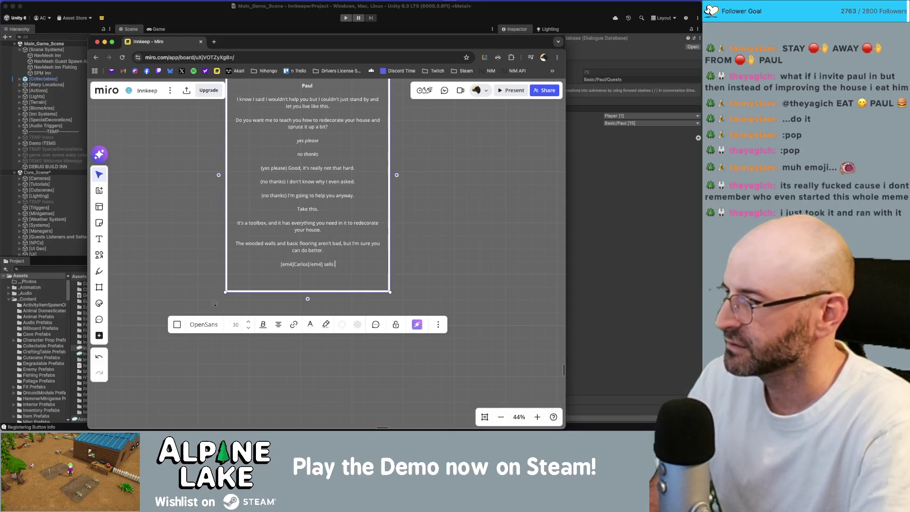
type("rede")
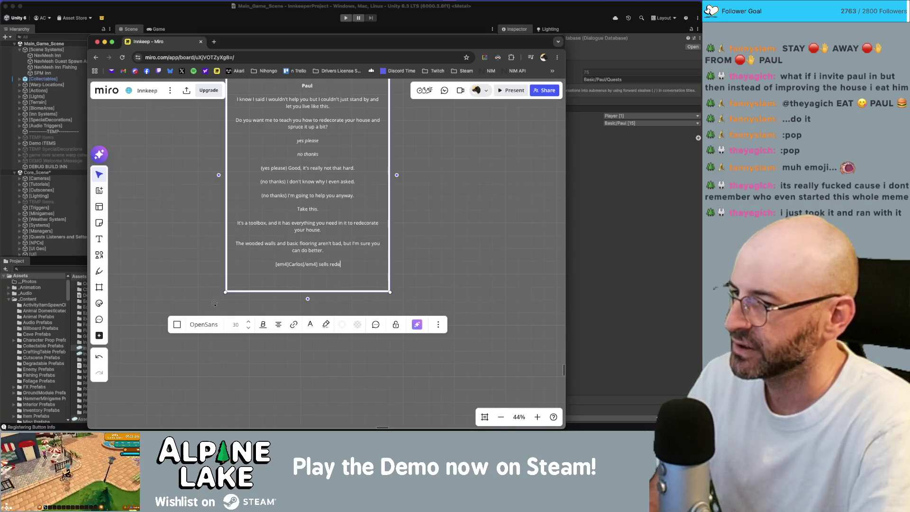
type("coration kits in his")
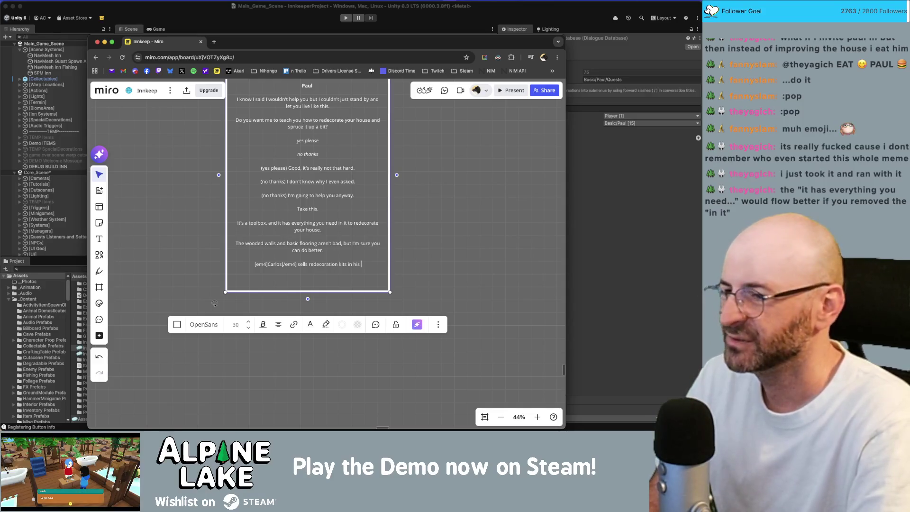
key("BackSpace")
key("BackSpace")
key("BackSpace")
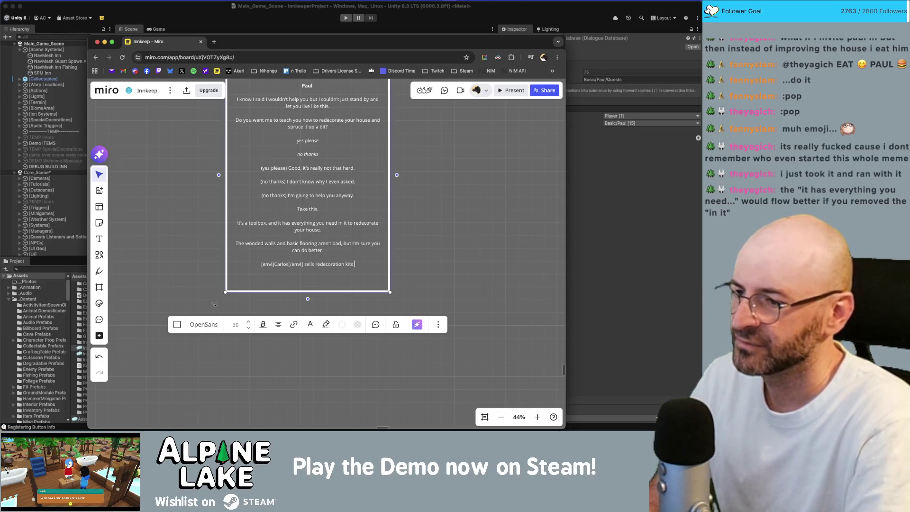
type("out of the vending machines.")
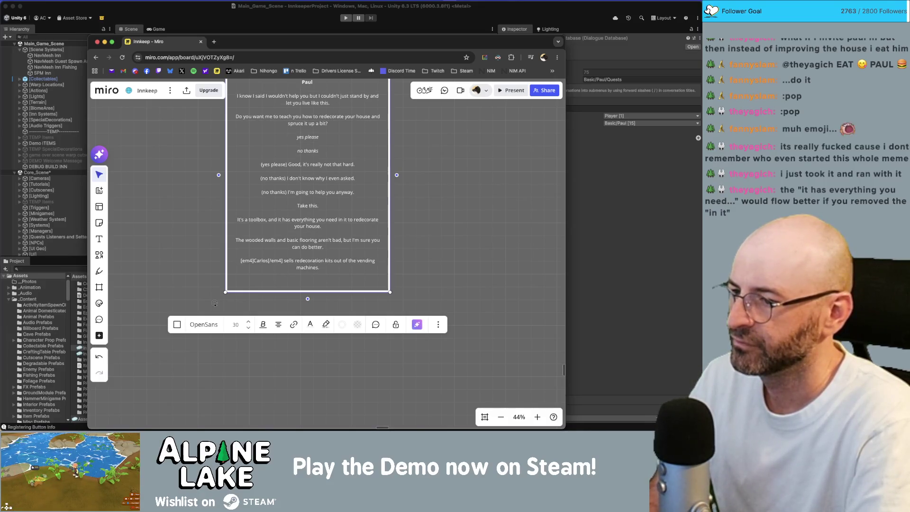
key("Return")
type("Seems like kind of a scam because you can't choose, but")
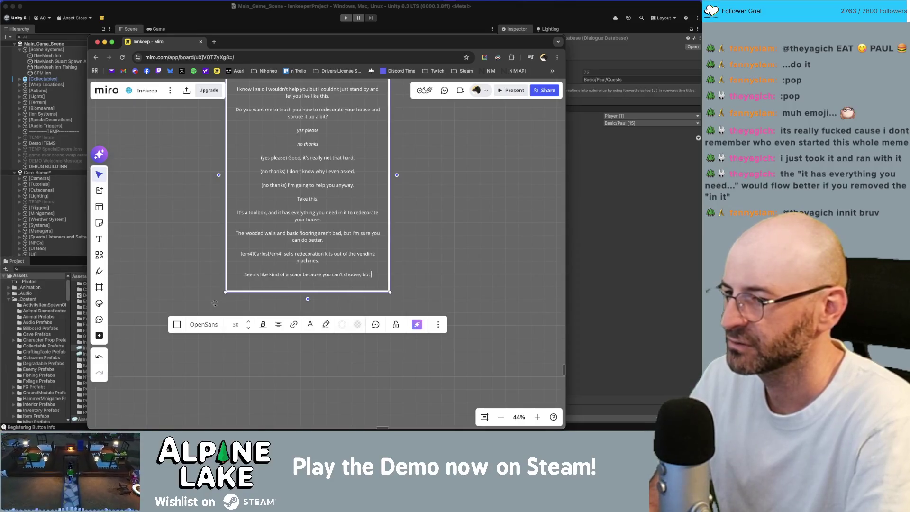
type(" that's w")
key("BackSpace")
type("the world we live in nowadays isn't it.")
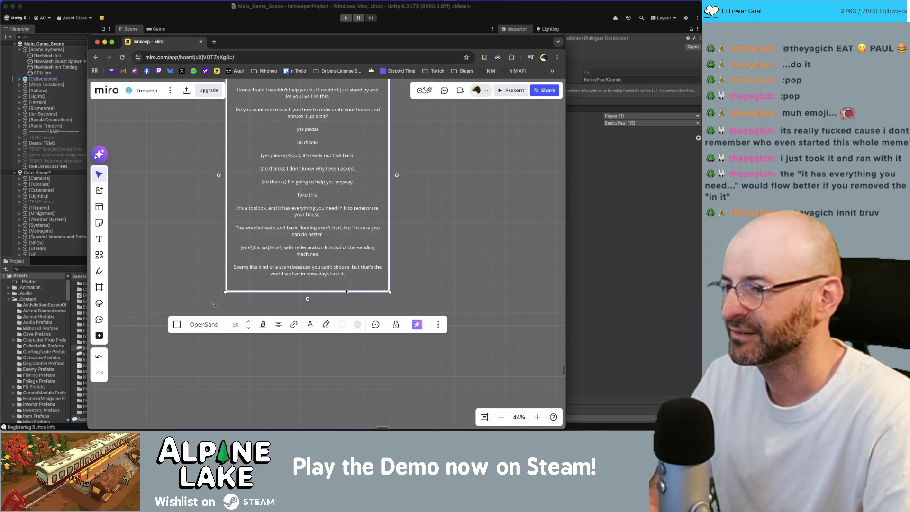
key("Escape")
double_click(373, 264)
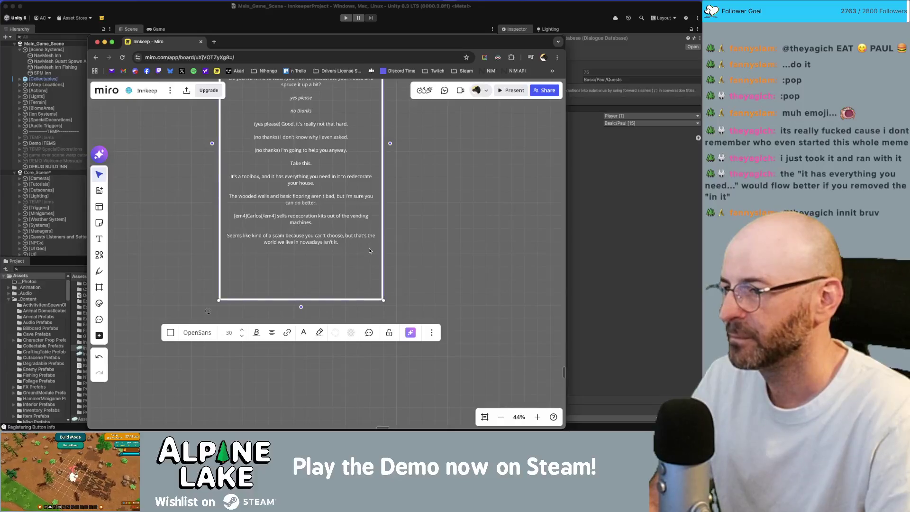
Add 'Here, take these [em1]tokens[/em1].' and a line about using them in the vending machine.
key("Return")
type("Her")
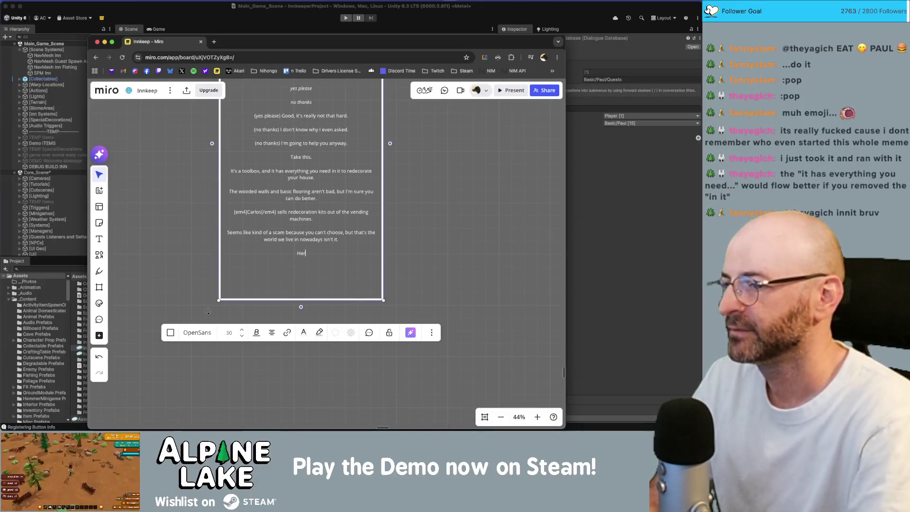
type("e, take these co")
key("BackSpace")
key("BackSpace")
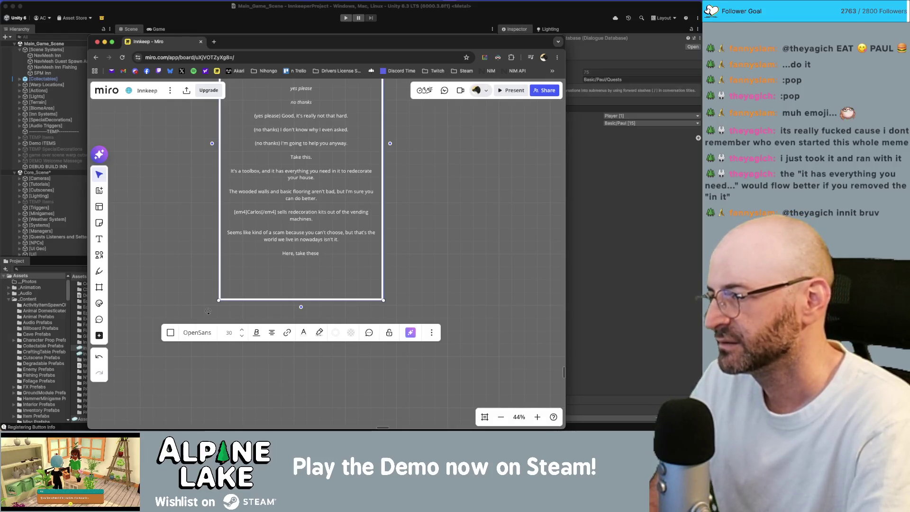
type("vouc")
key("BackSpace")
key("BackSpace")
key("BackSpace")
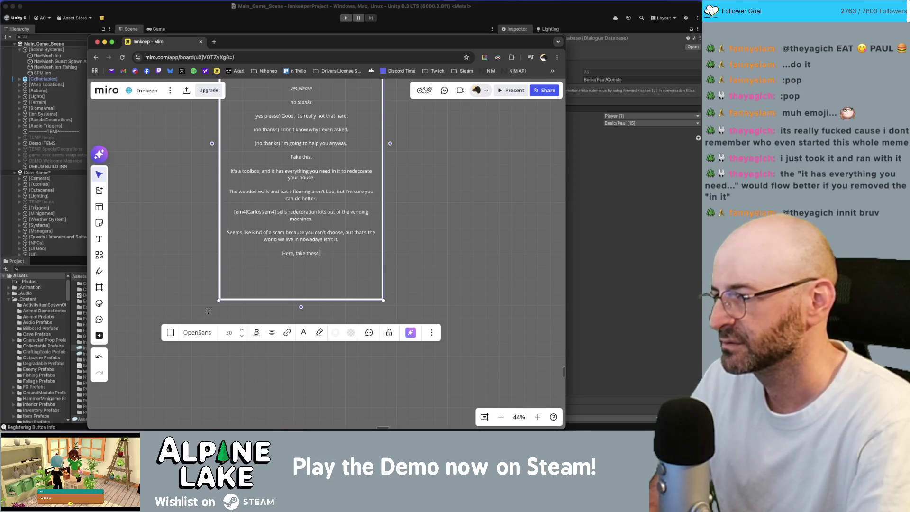
type("[em")
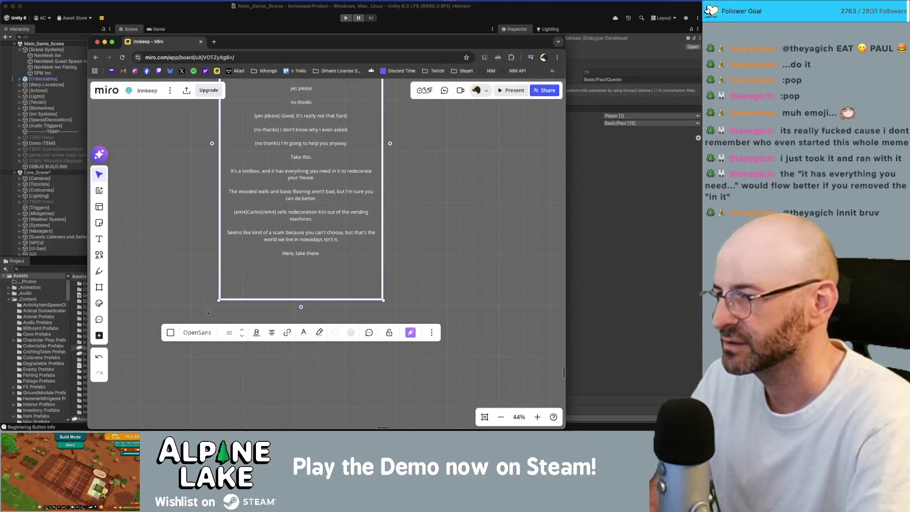
type("1]")
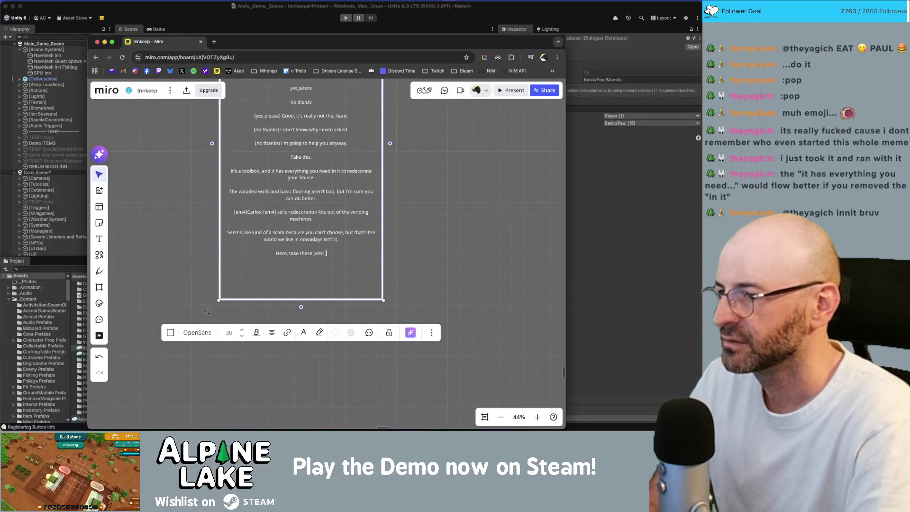
type("tokens[/em1].")
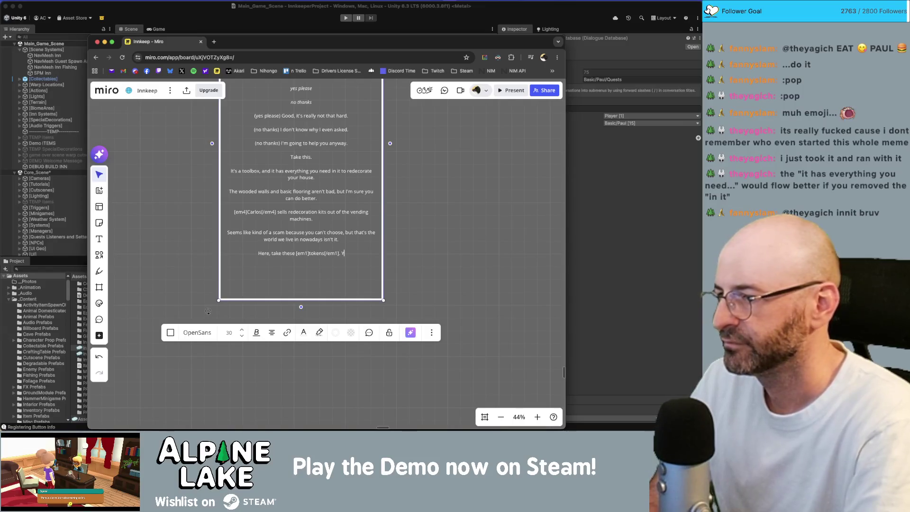
key("Return")
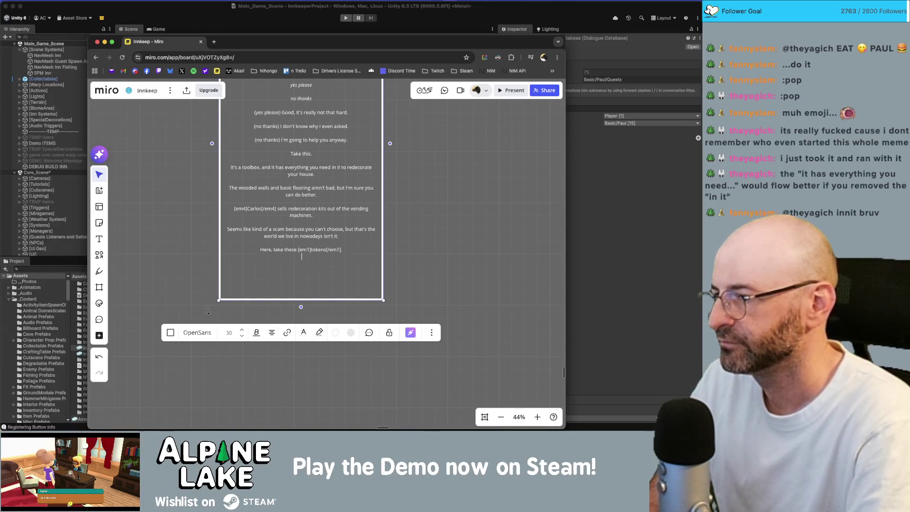
type("You")
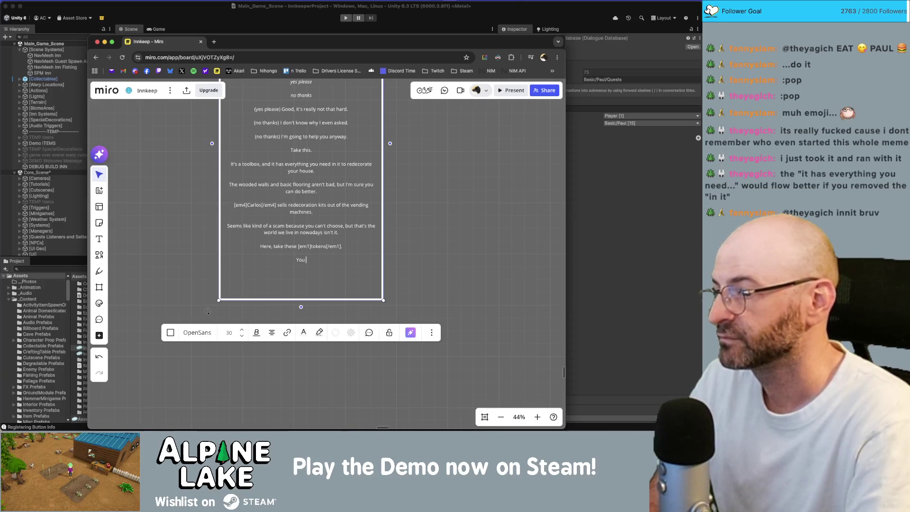
type(" can use them in the")
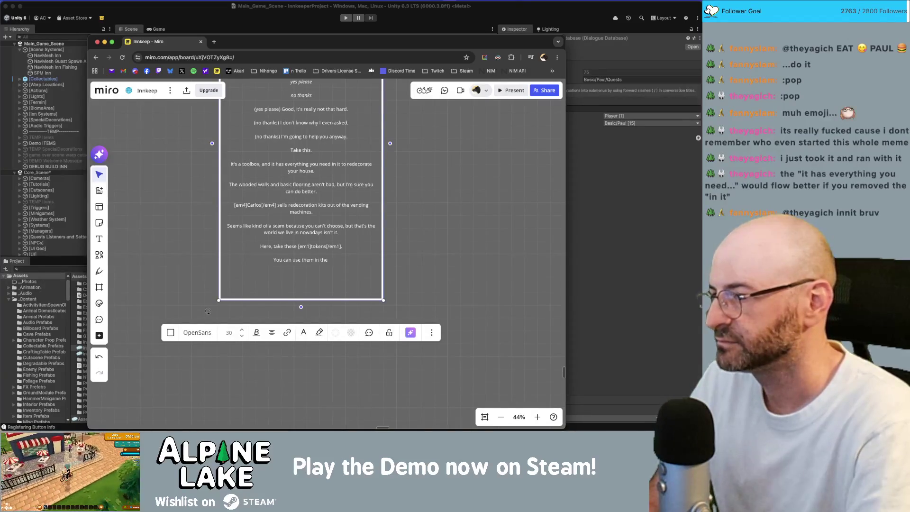
type(" ga")
key("BackSpace")
key("BackSpace")
type("ver")
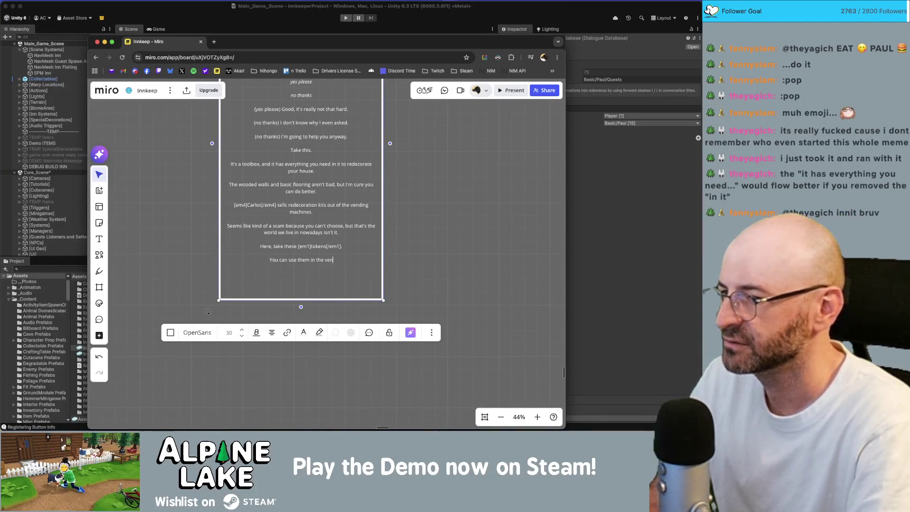
key("BackSpace")
type("nding machine.")
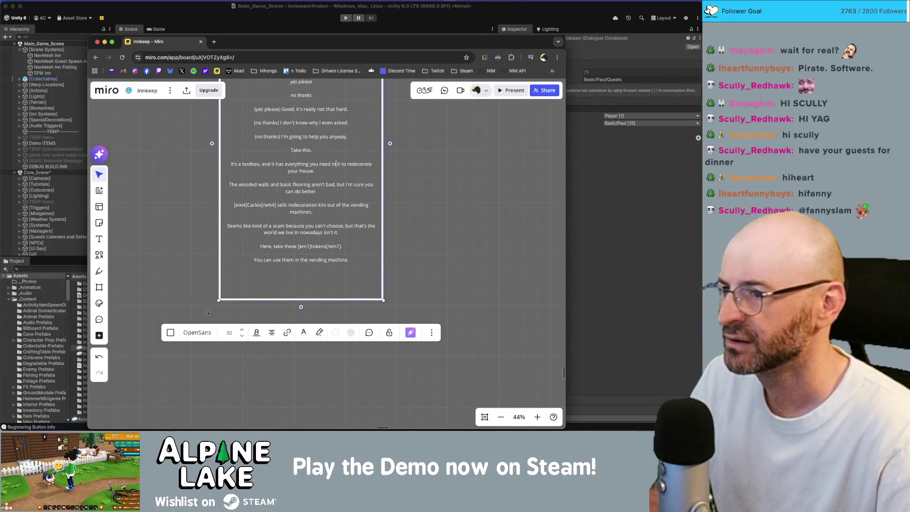
Remove the redundant 'in it' from the toolbox sentence and finish editing the card.
key("Delete")
key("Delete")
key("Delete")
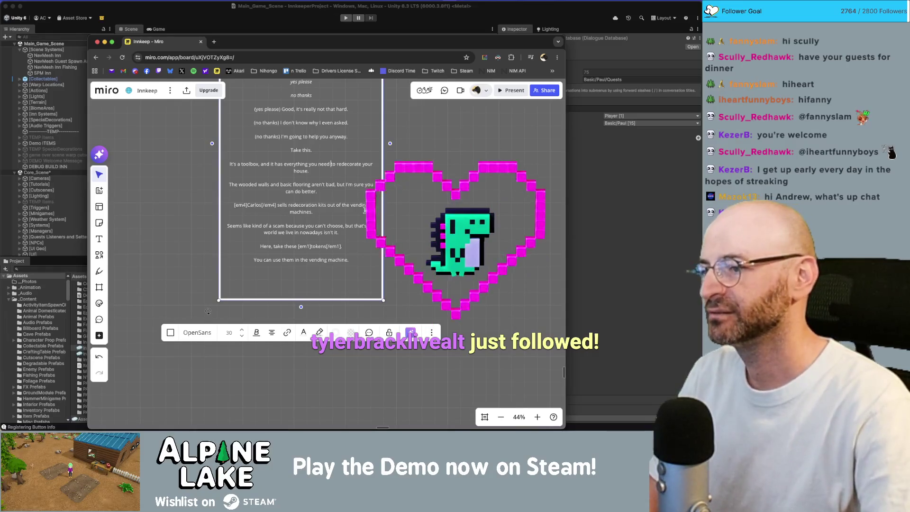
left_click(438, 204)
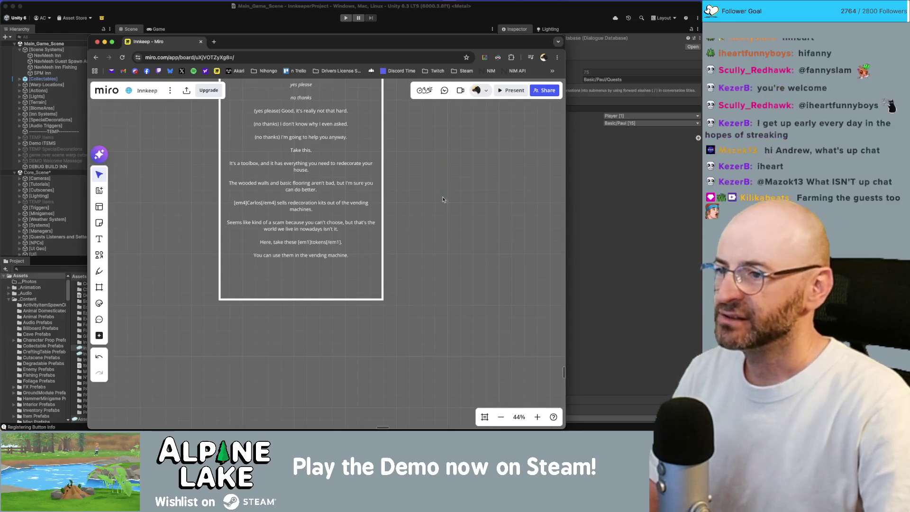
Make the vending machine line end 'to unlock new styles.'.
scroll(409, 221, "up", 3)
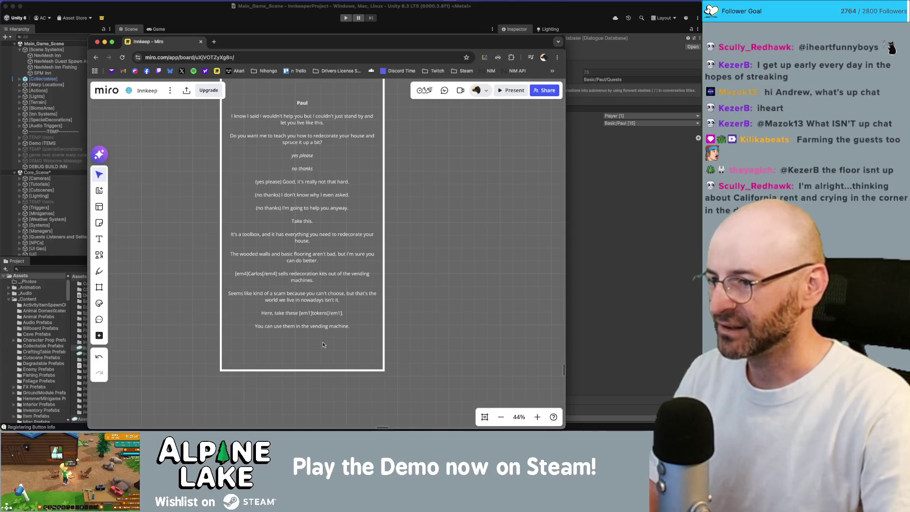
left_click(310, 317)
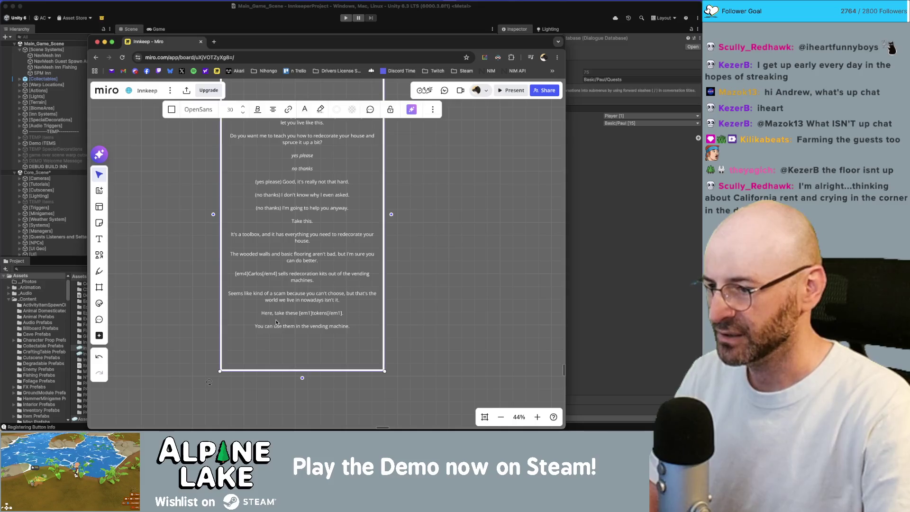
left_click(276, 315)
key("BackSpace")
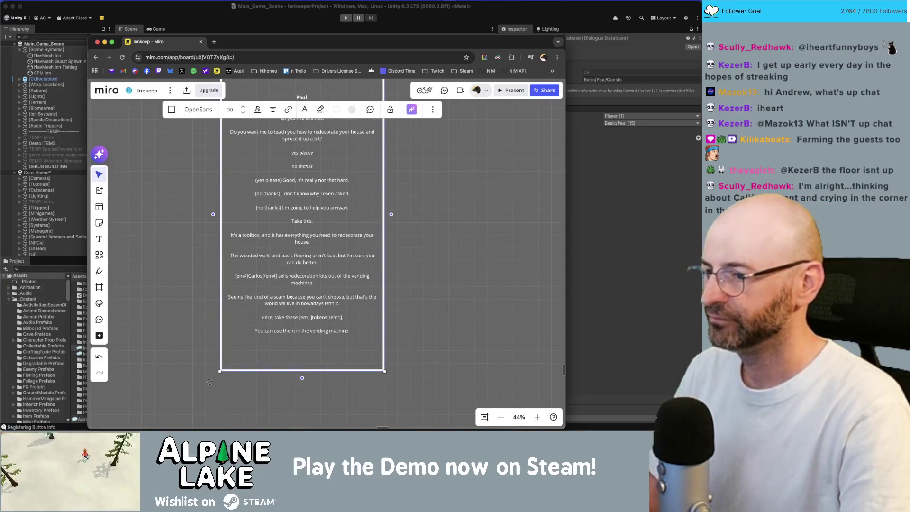
type(" to un")
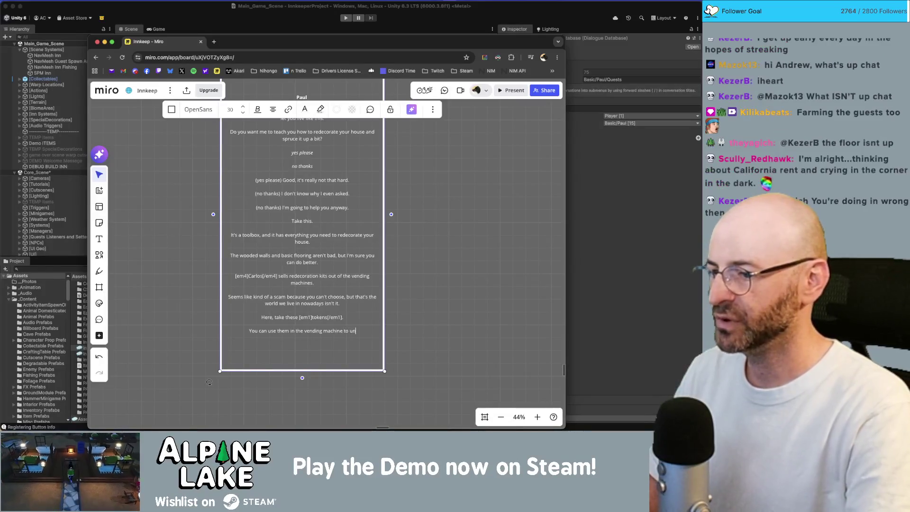
type("lock new styles.")
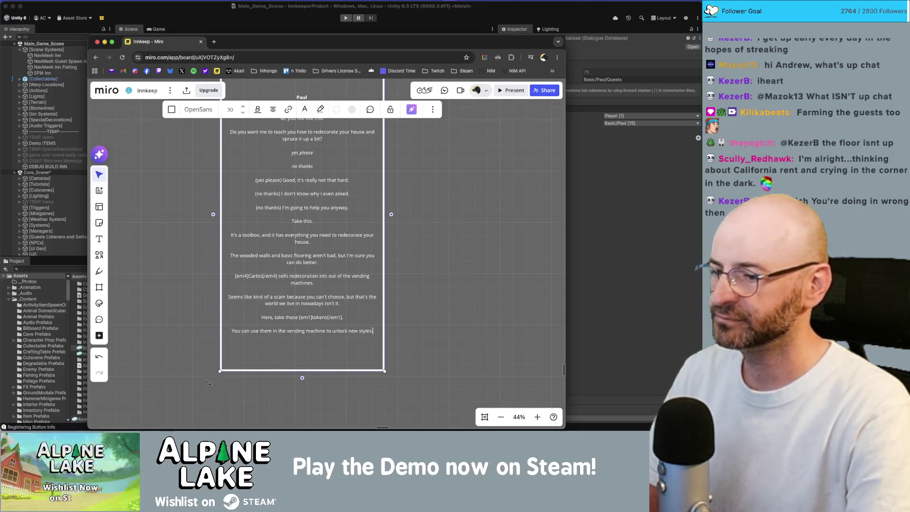
Add the line 'Also here are some styles I've concocted', correcting the spelling of 'concocted'.
key("Return")
type("are some styles ")
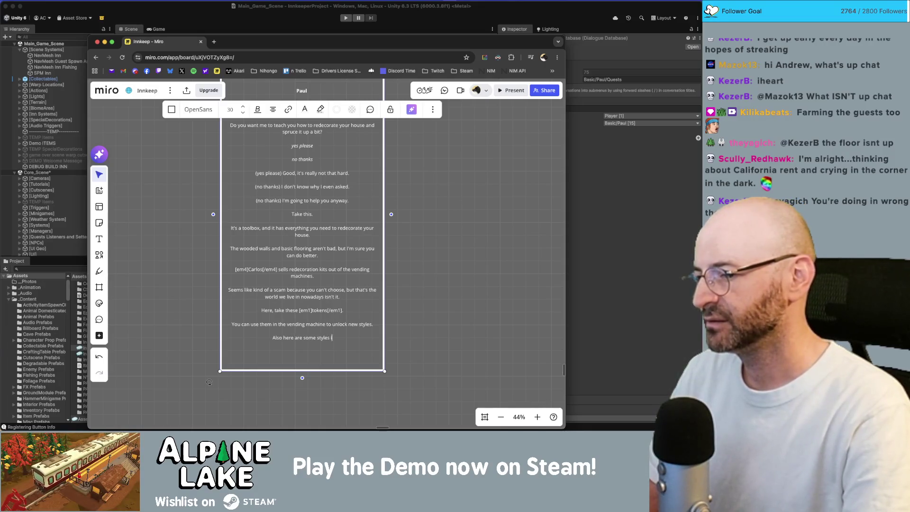
type("I've concocte")
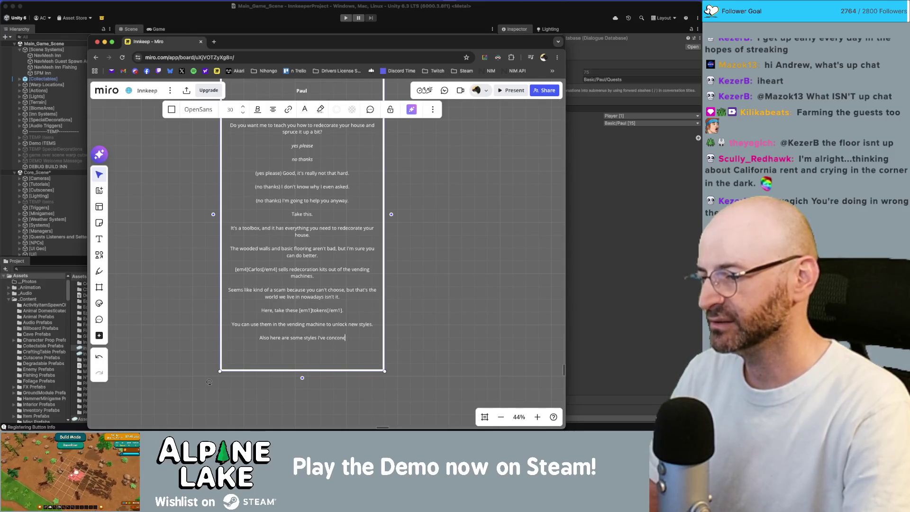
key("BackSpace")
key("BackSpace")
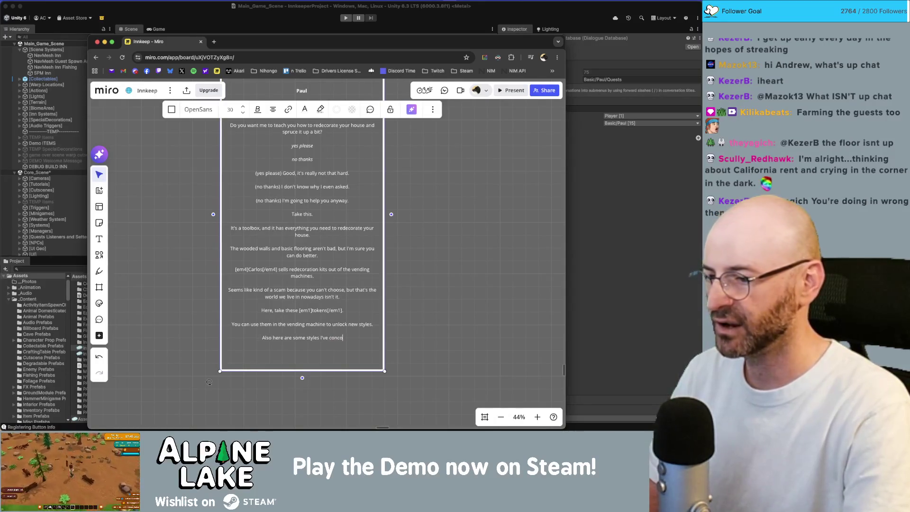
type("ted")
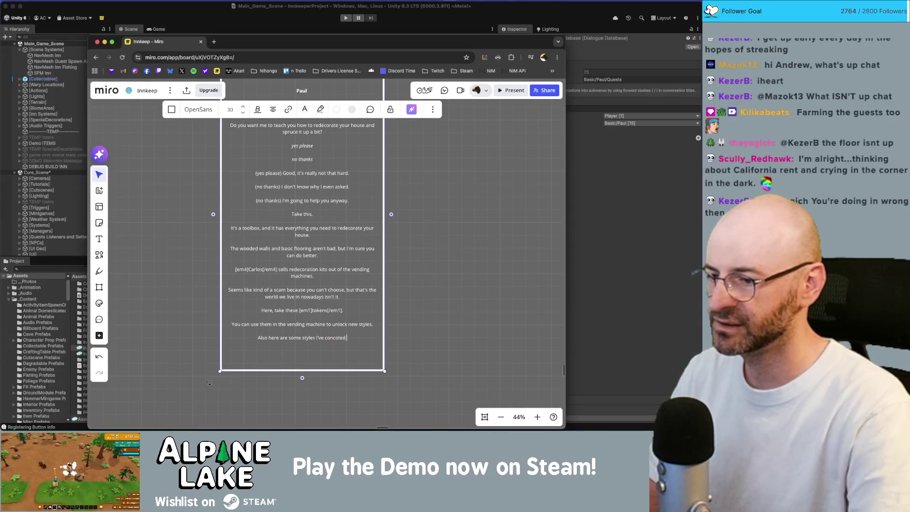
right_click(334, 338)
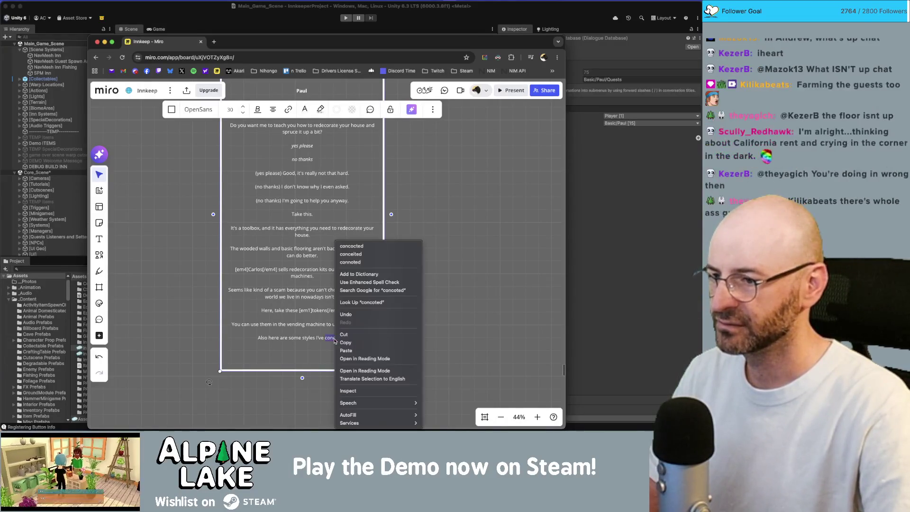
left_click(368, 246)
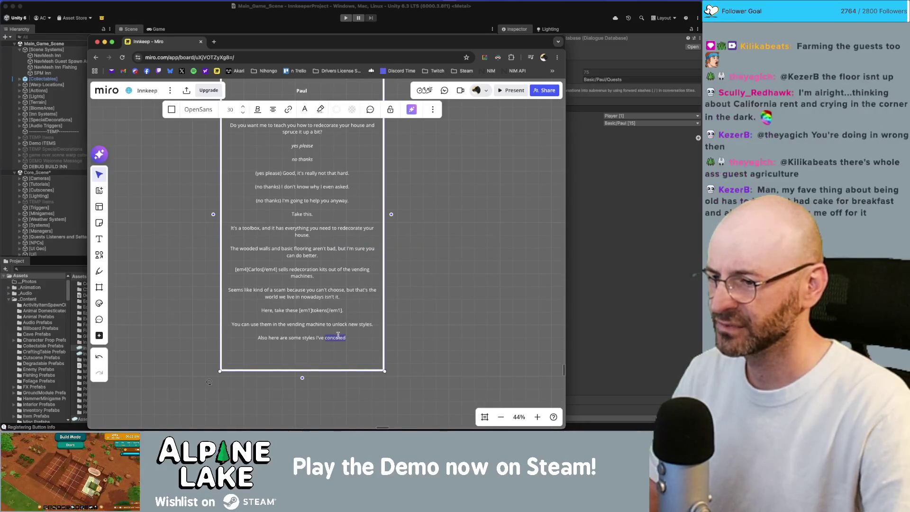
key("Left")
key("Left")
key("Left")
left_click(413, 334)
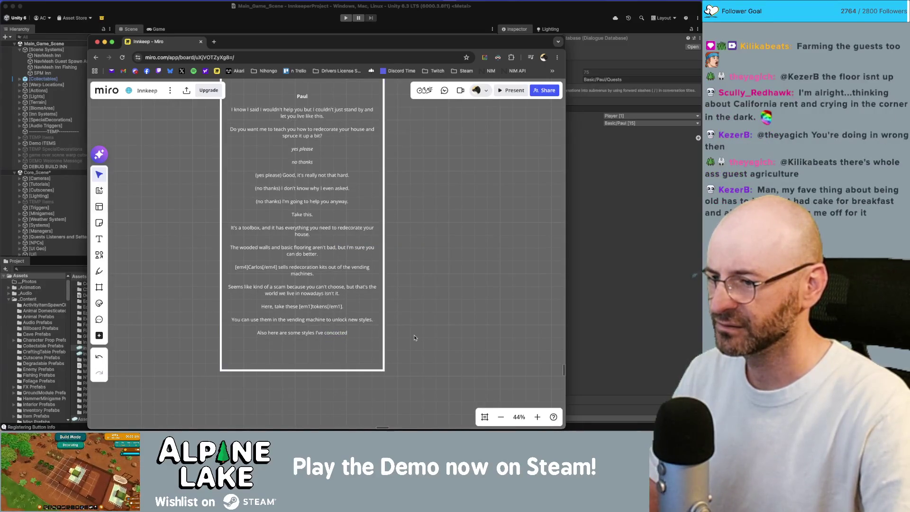
left_click(366, 338)
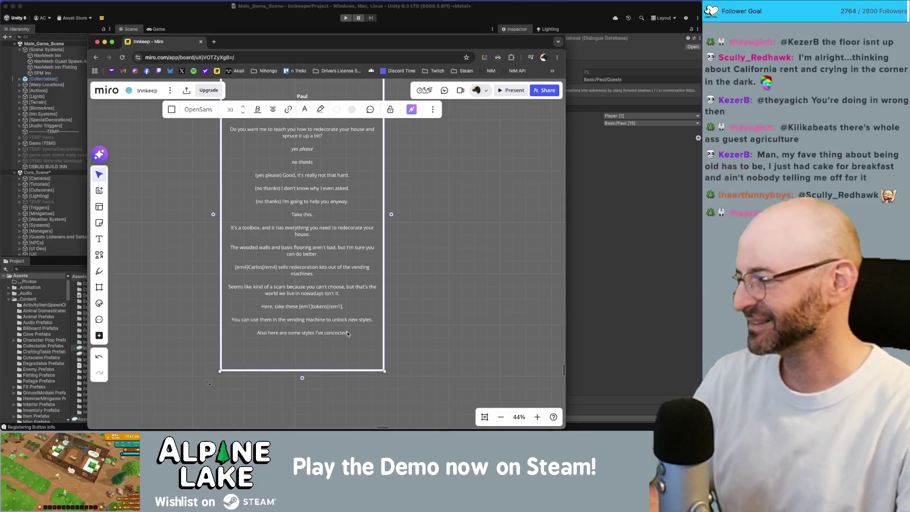
left_click(347, 333)
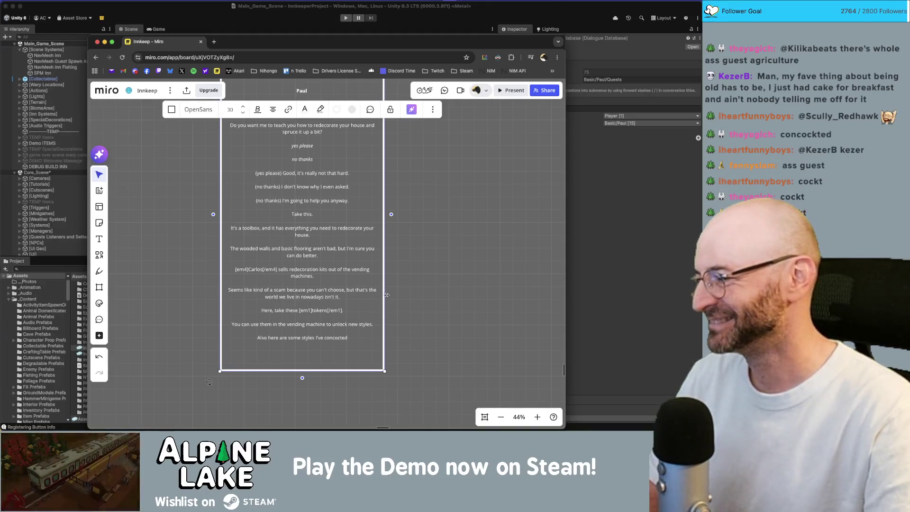
left_click(412, 277)
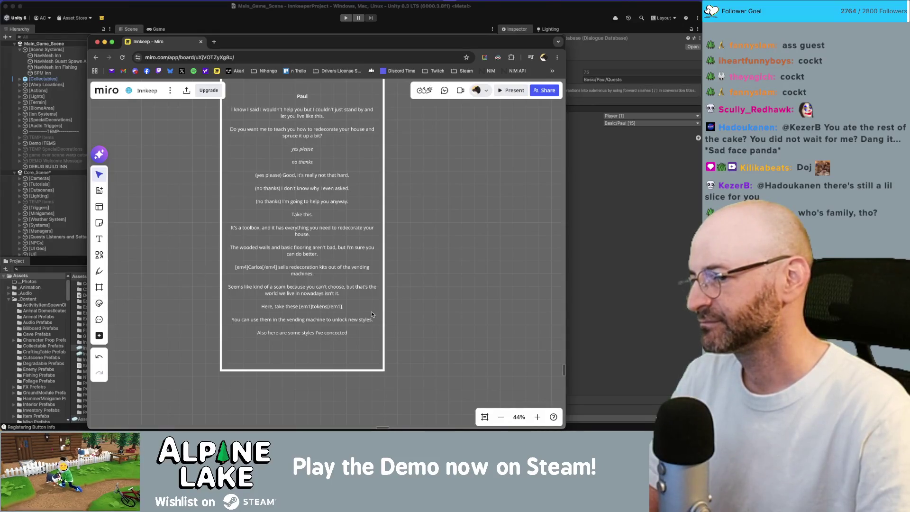
Append 'to get you started.' after the concocted styles line on Paul's card.
double_click(358, 329)
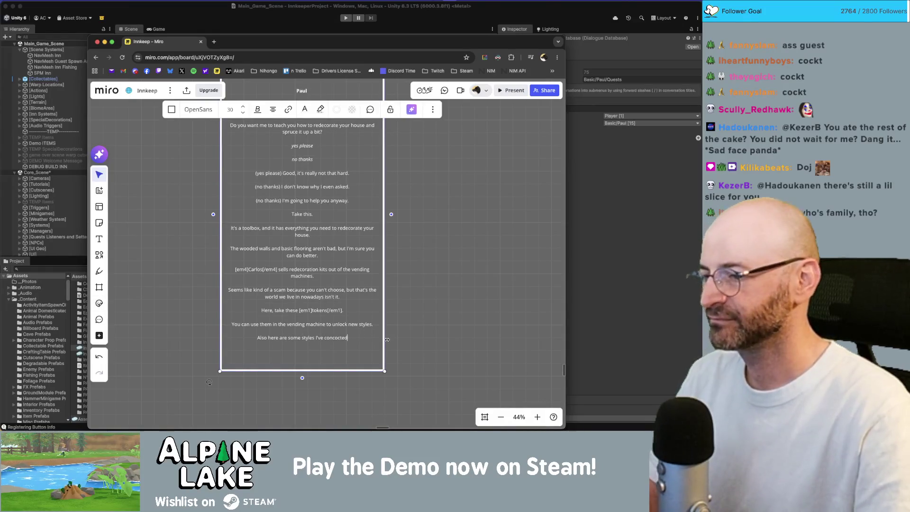
type(".to get you started")
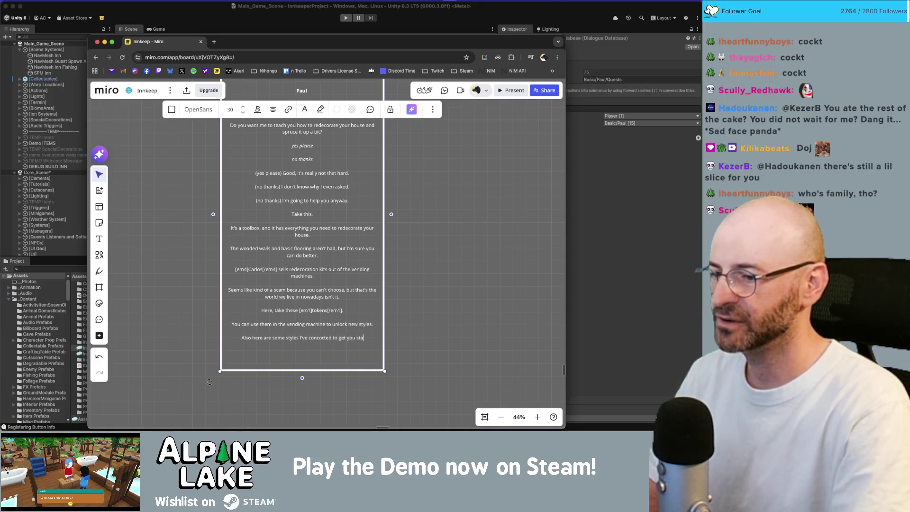
type(".")
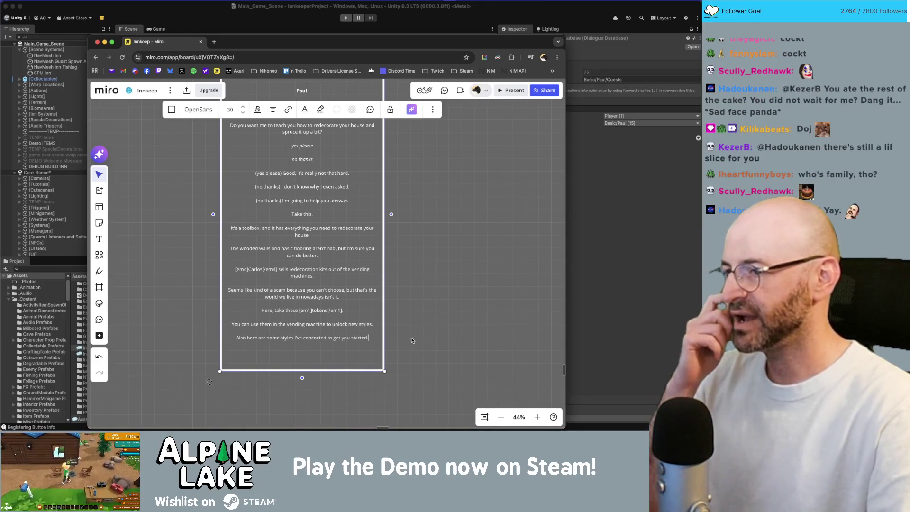
left_click(412, 338)
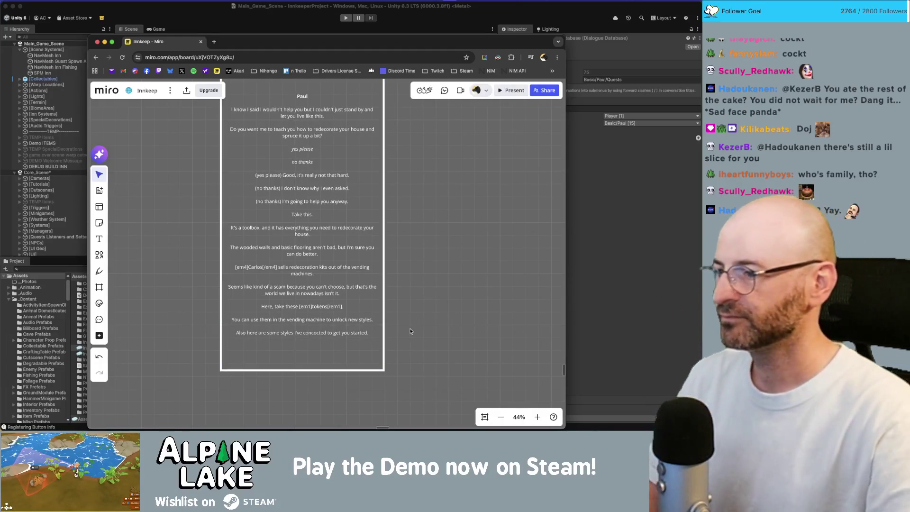
scroll(426, 290, "down", 5)
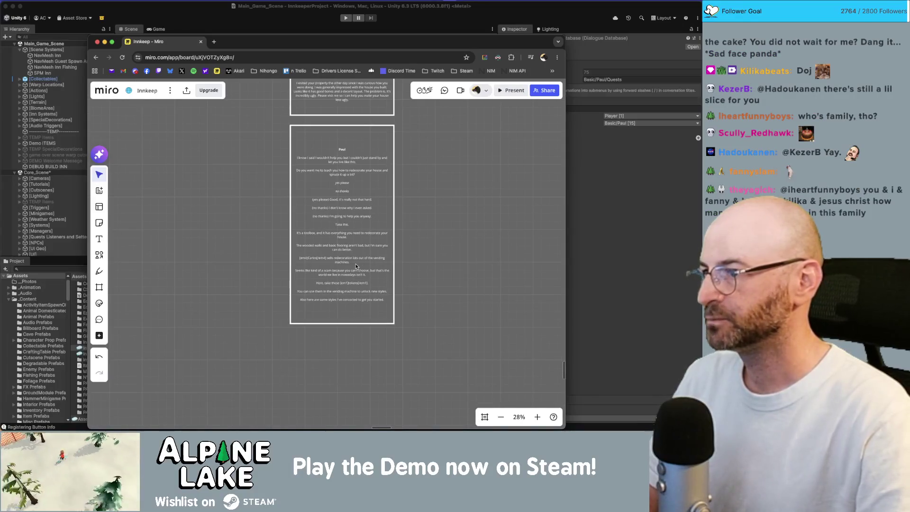
scroll(395, 278, "up", 5)
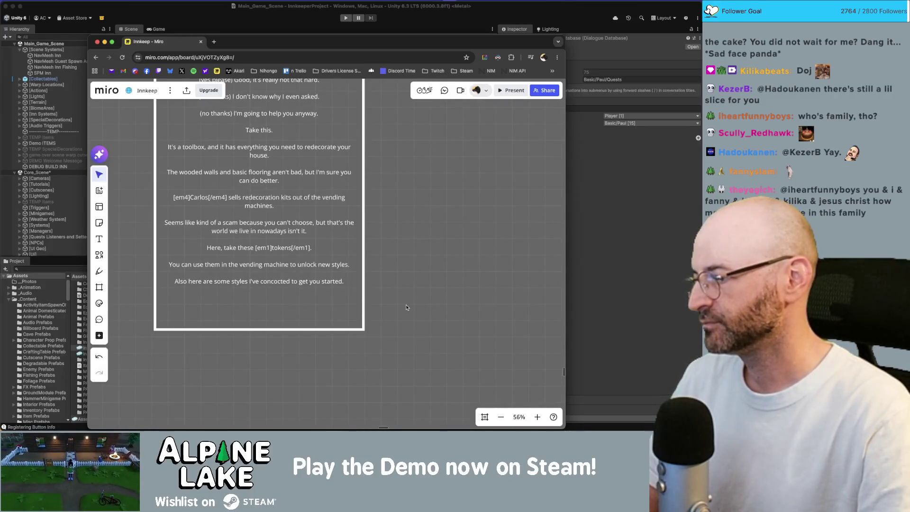
left_click_drag(406, 301, 410, 312)
scroll(402, 264, "down", 2)
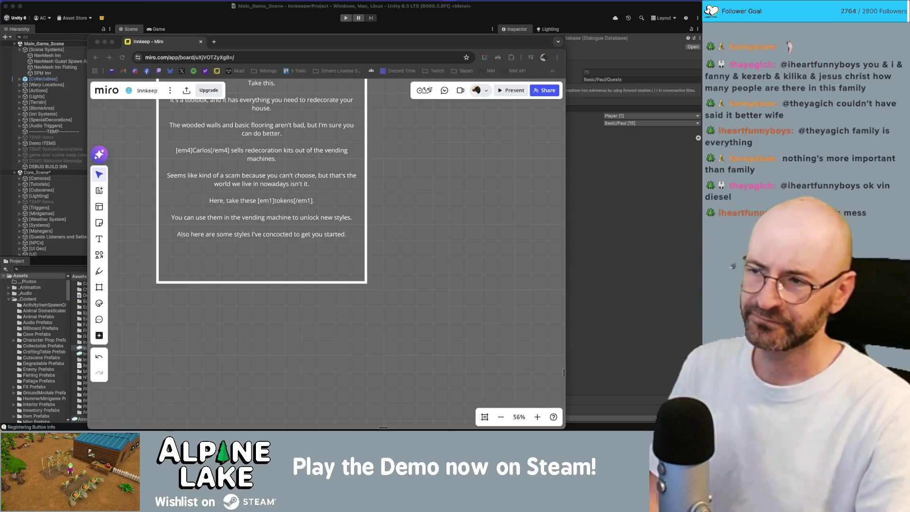
Zoom around the Super Property Brothers section, then return to Unity's quest list.
left_click(426, 299)
scroll(427, 299, "down", 5)
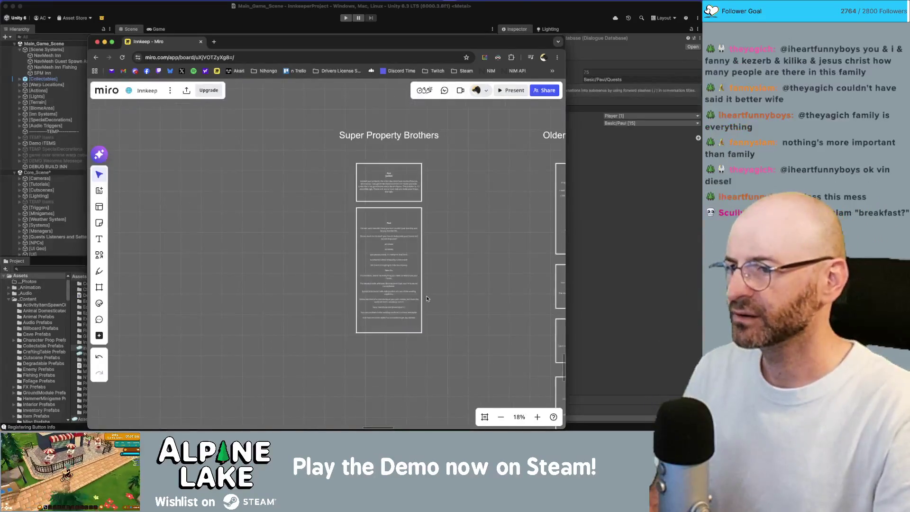
scroll(351, 300, "up", 10)
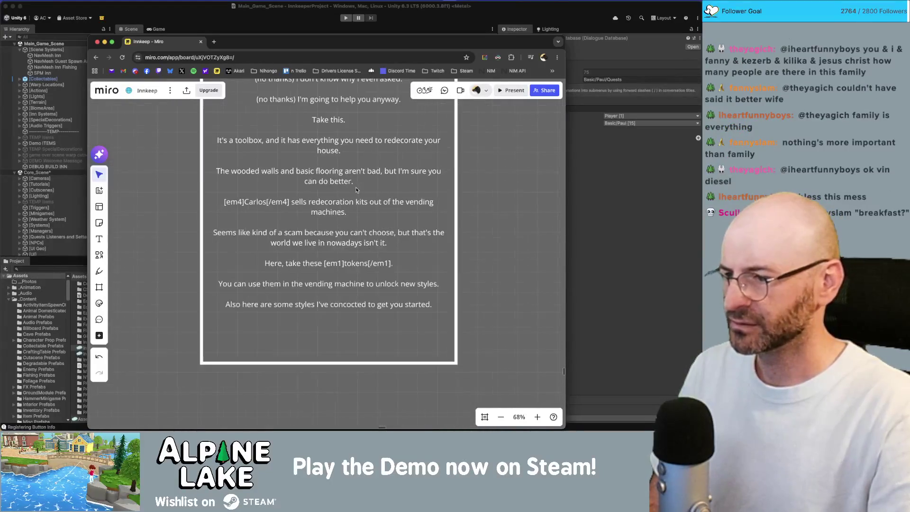
scroll(356, 190, "down", 2)
scroll(464, 241, "up", 3)
scroll(360, 199, "down", 4)
scroll(306, 175, "up", 2)
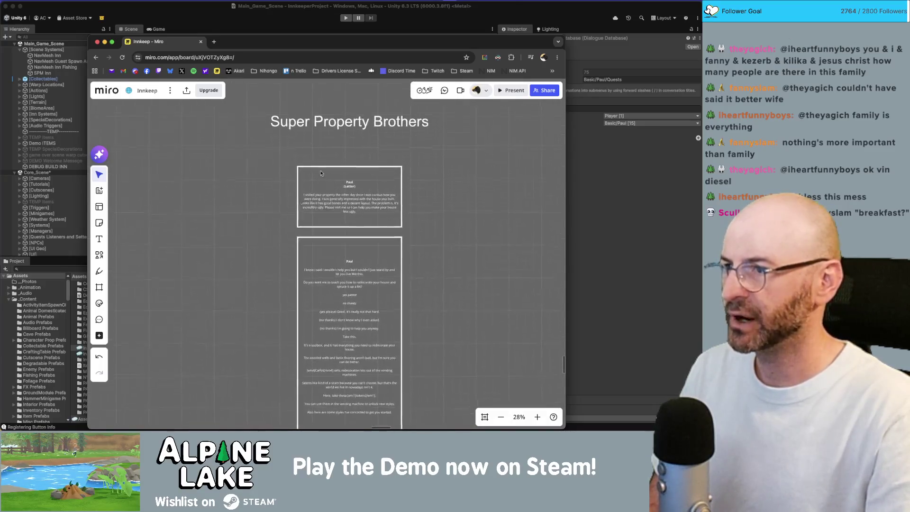
key("super+Tab")
left_click(303, 269)
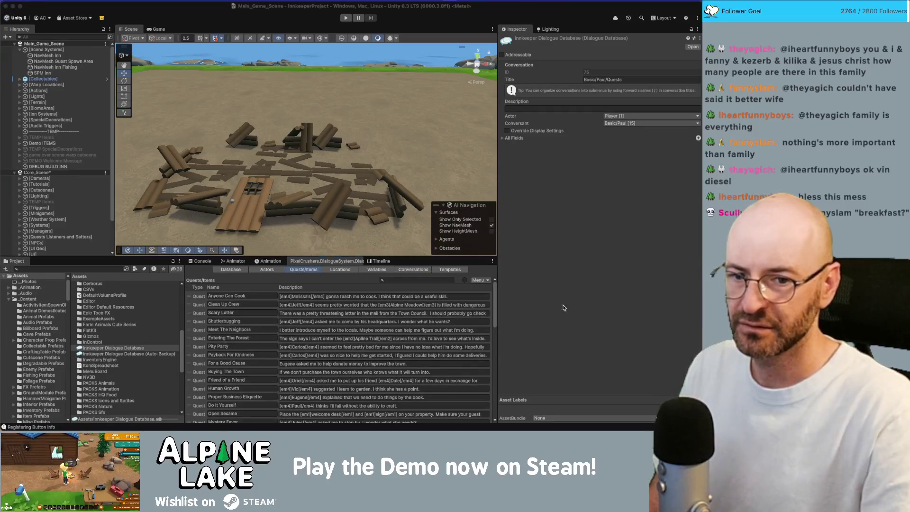
Create a 'Super Property Brothers' quest described as '[em4]Paul[/em4] wants to help me make my house less ugly.'.
scroll(410, 408, "down", 10)
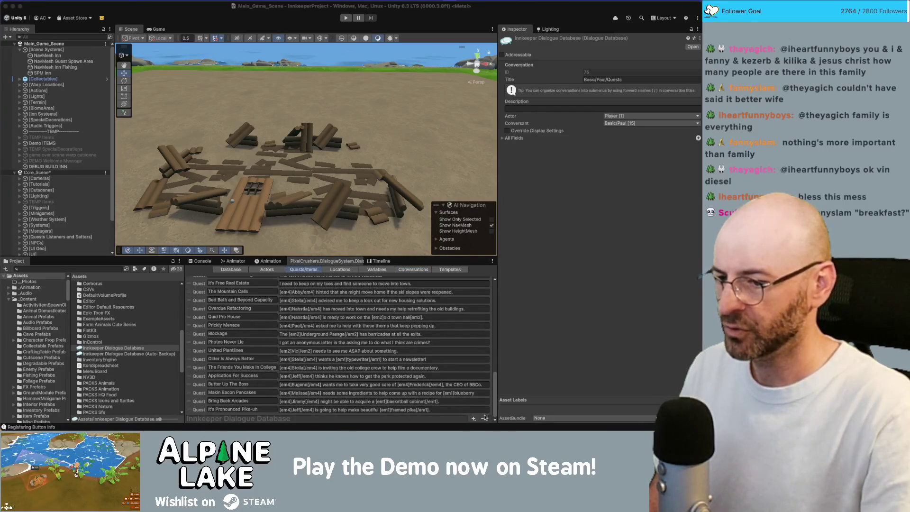
left_click(473, 418)
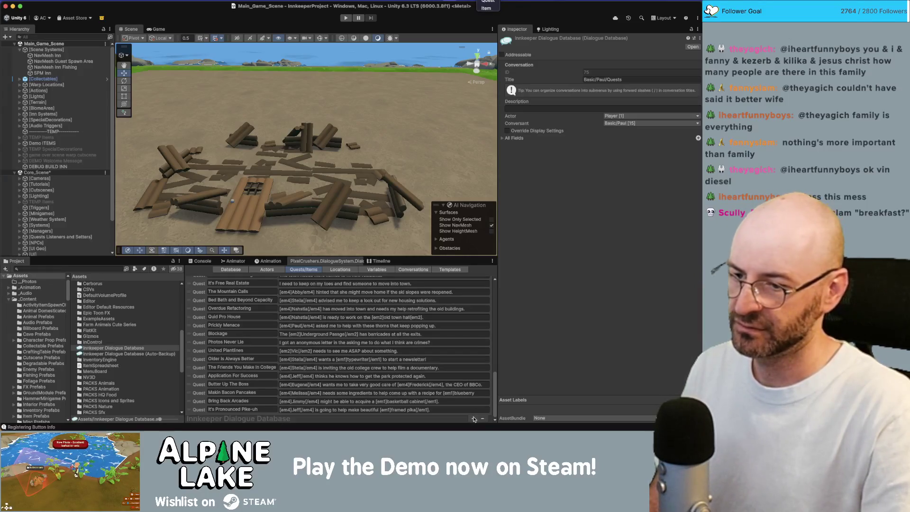
left_click(473, 419)
left_click(473, 419)
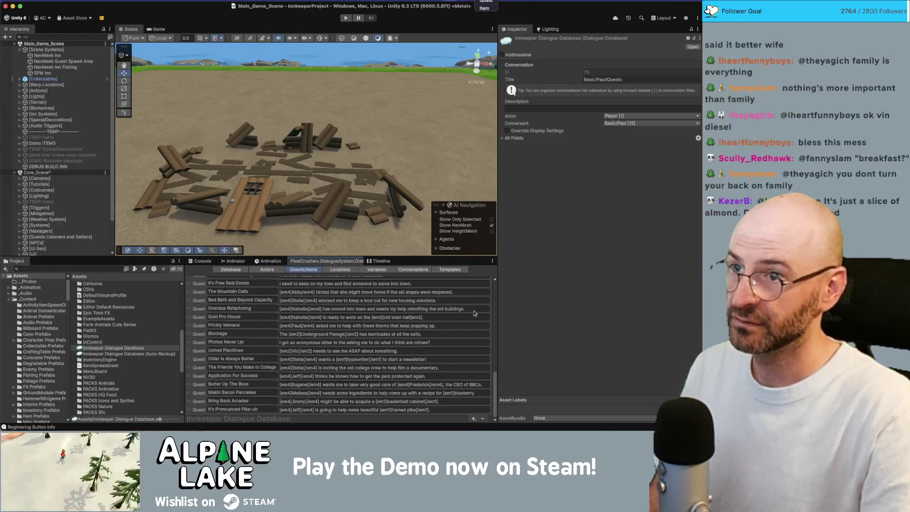
left_click(477, 1)
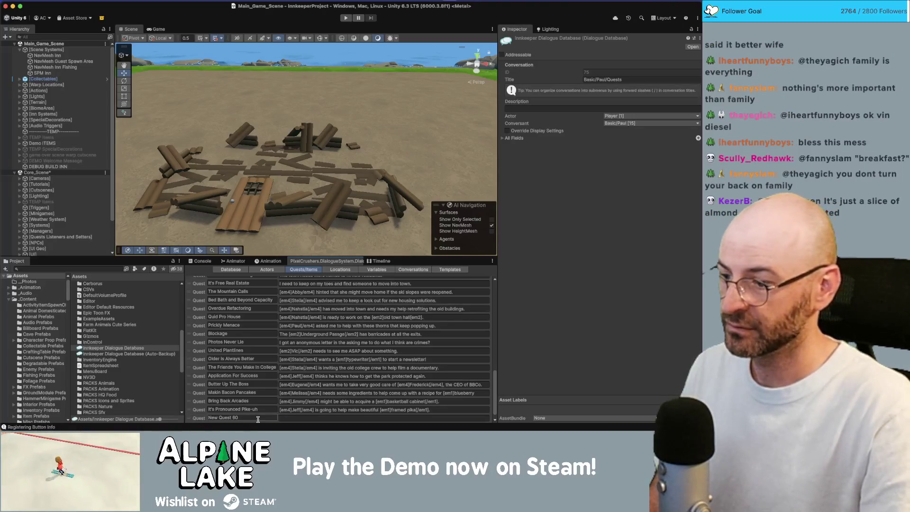
left_click(257, 415)
type("Super")
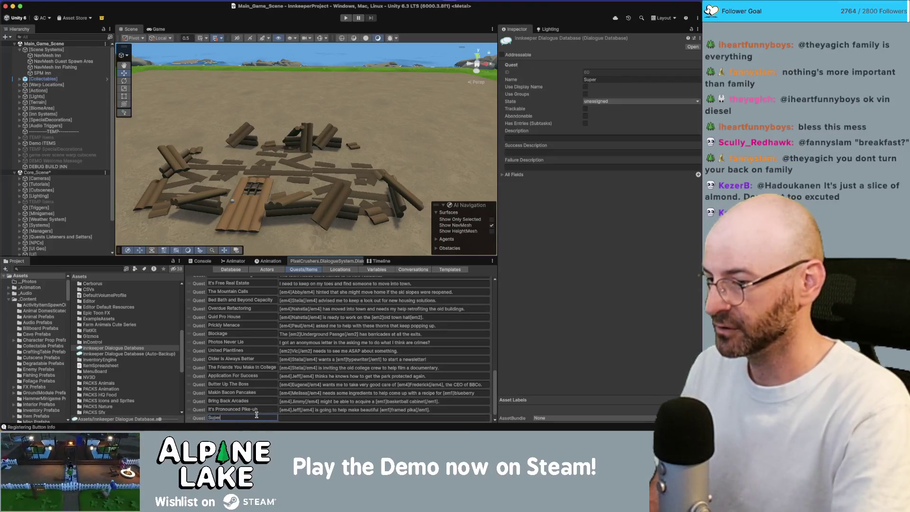
type(" Property Brothers")
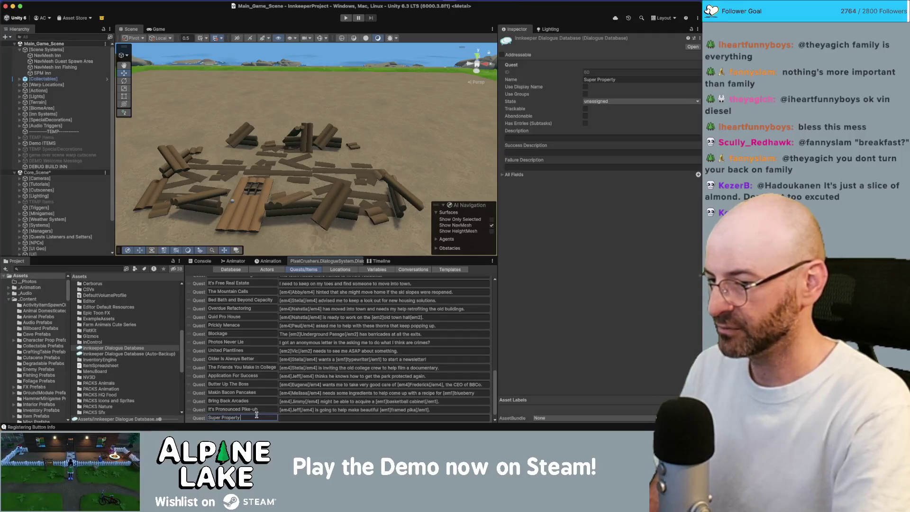
left_click(293, 417)
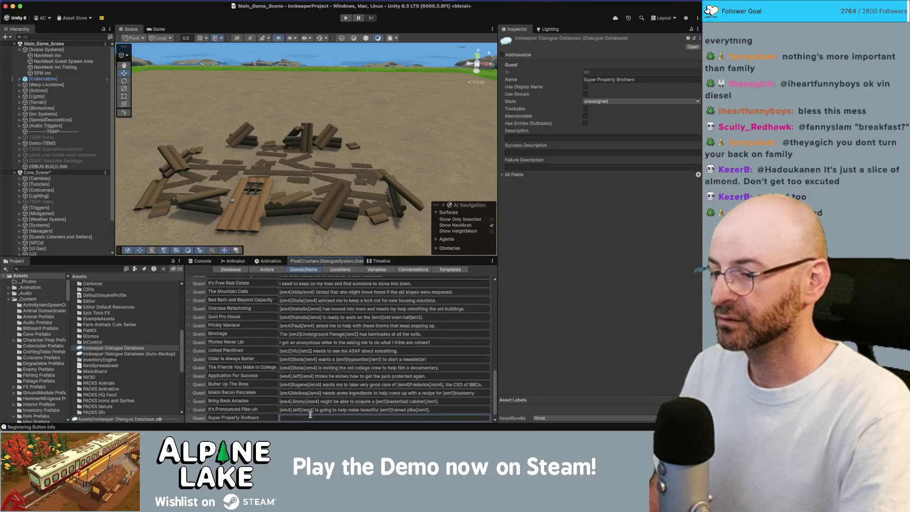
type("[em4]")
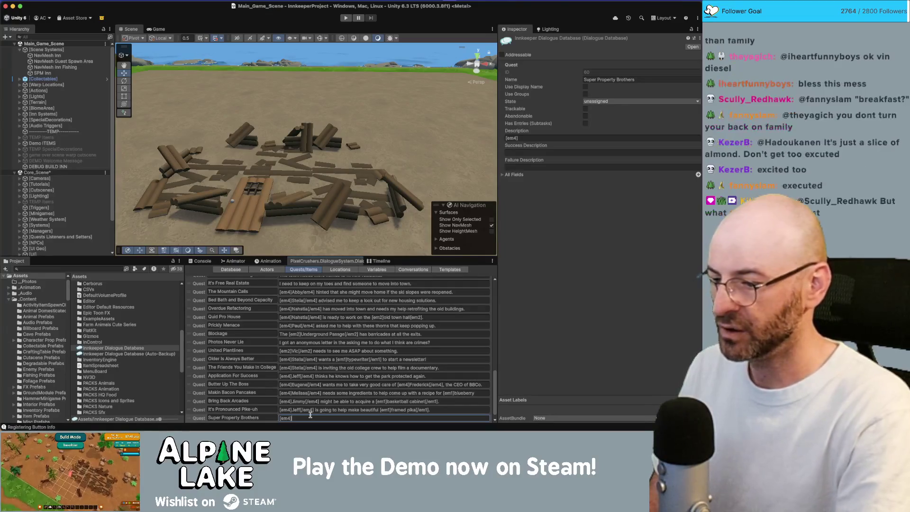
type("Paul[/em4]")
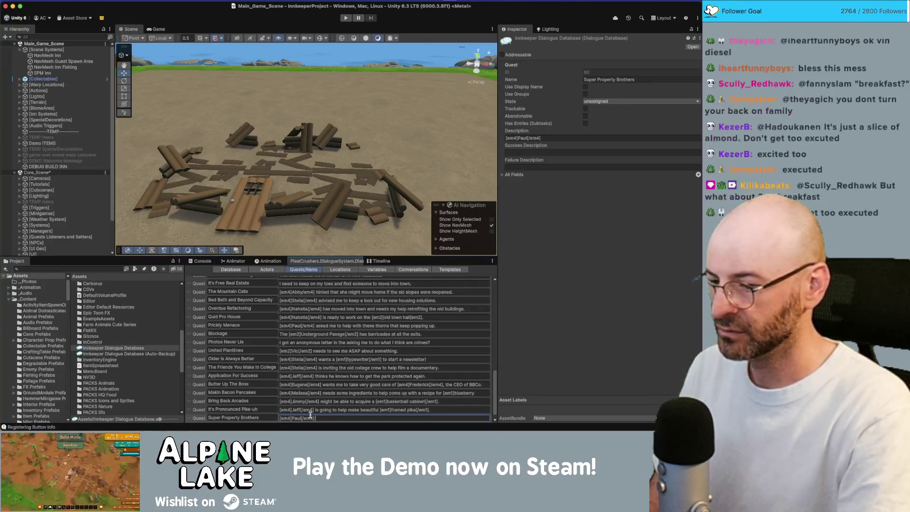
type(" Wa w")
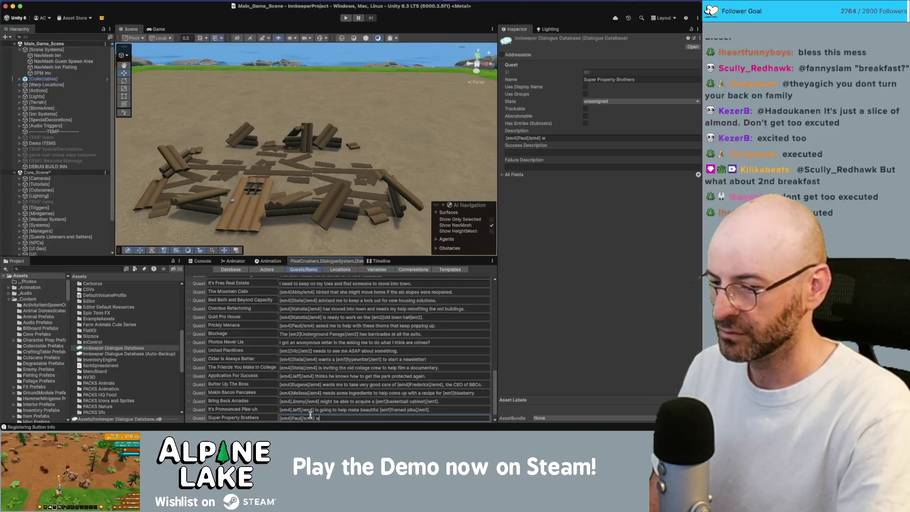
type("ants to help me make my house")
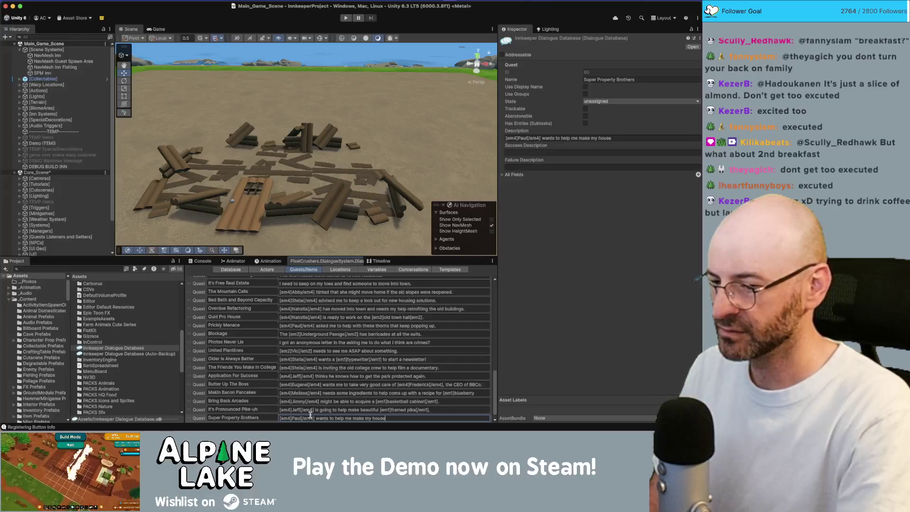
type(" less ugly.")
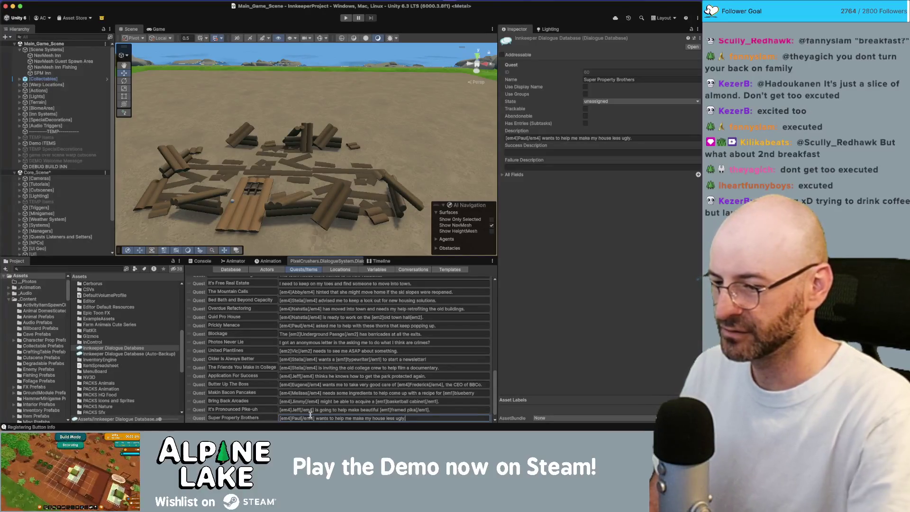
left_click(198, 417)
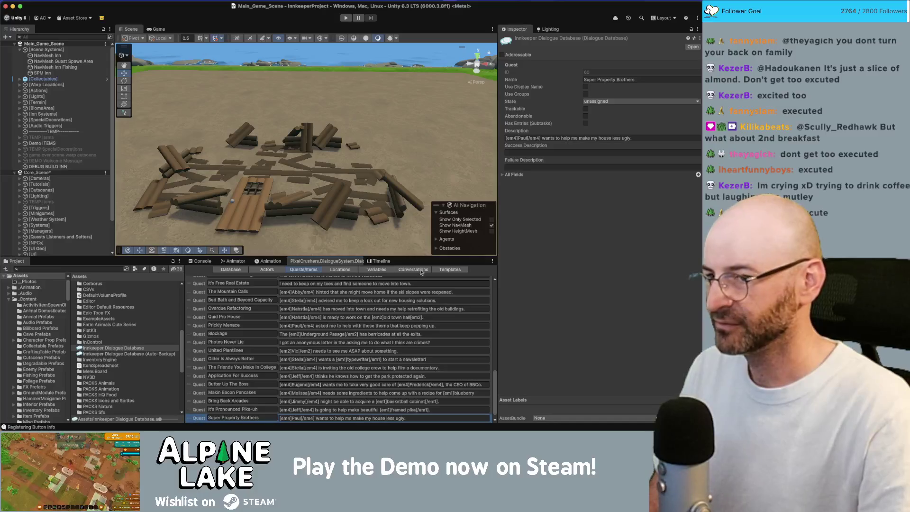
Make the quest trackable, tracked on start, with Entry 1 'Visit [em4]Paul[/em4]'.
left_click(578, 180)
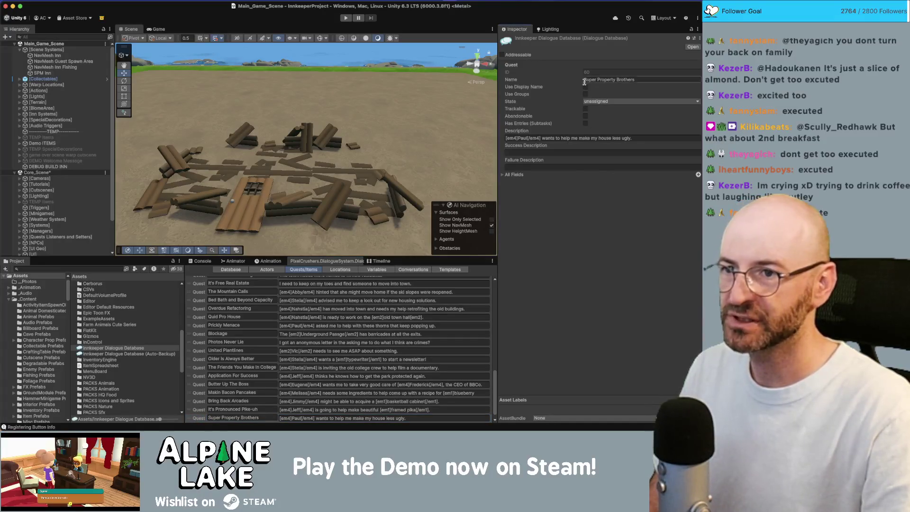
left_click(585, 109)
left_click(586, 116)
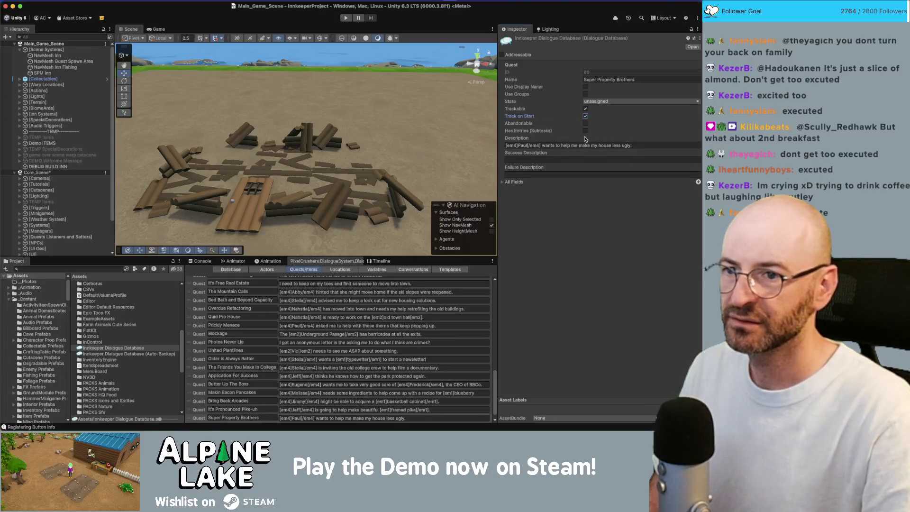
left_click(585, 131)
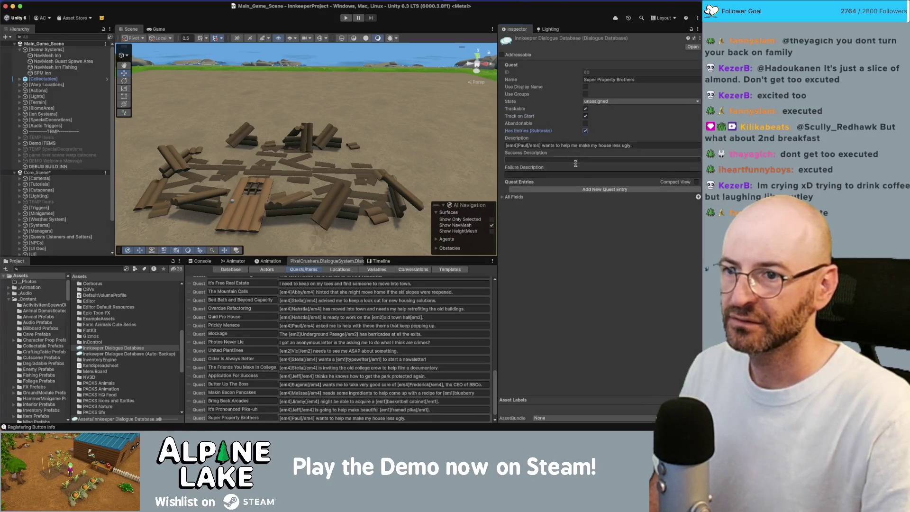
left_click(571, 189)
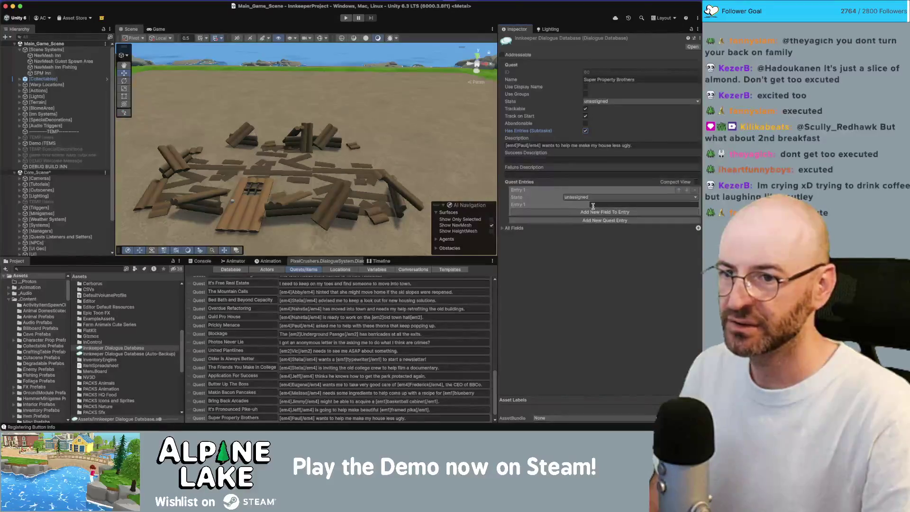
left_click(647, 205)
type("Visit")
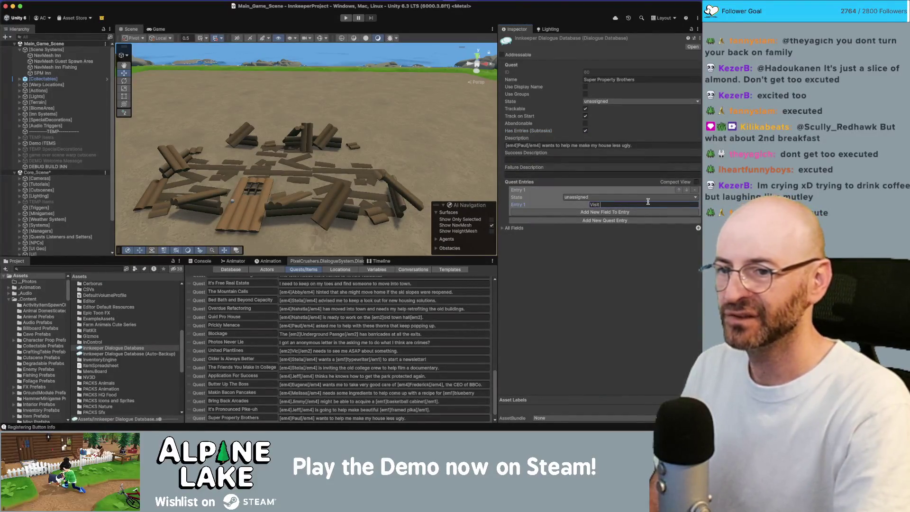
type("4]Paul[/em4")
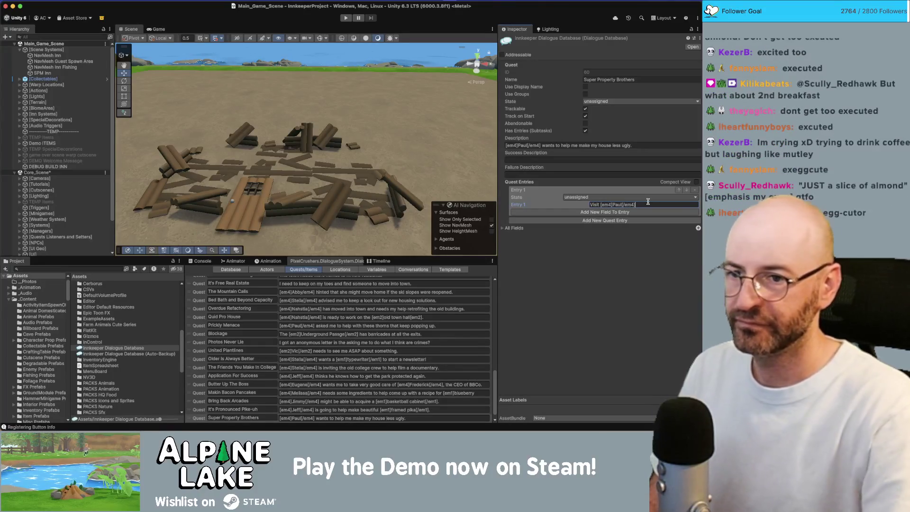
type(".")
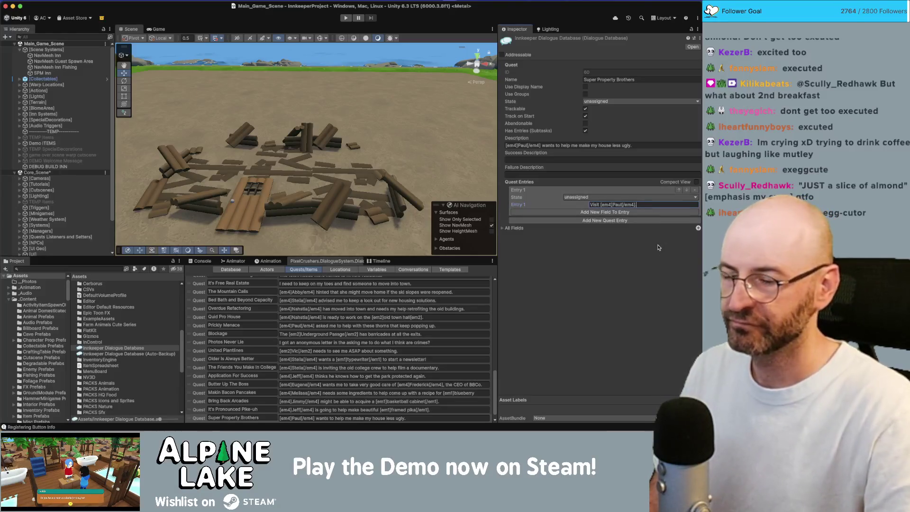
left_click(657, 247)
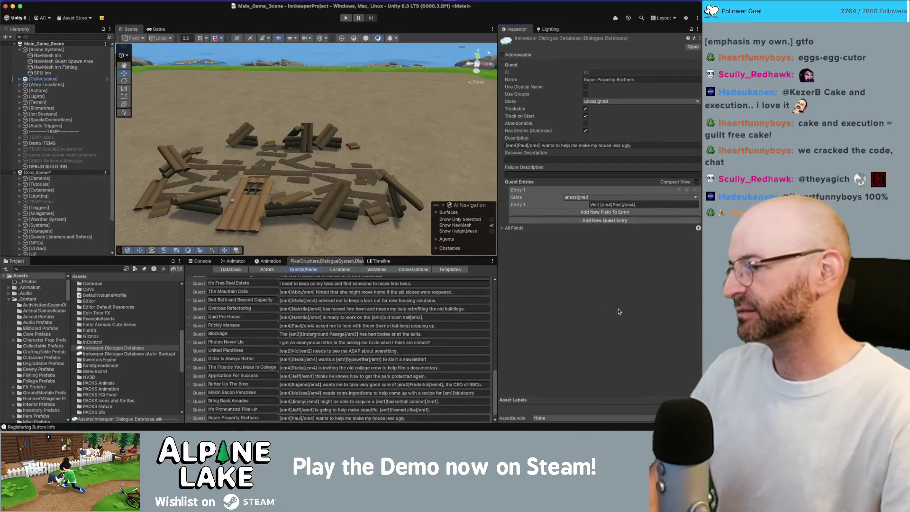
key("super+Tab")
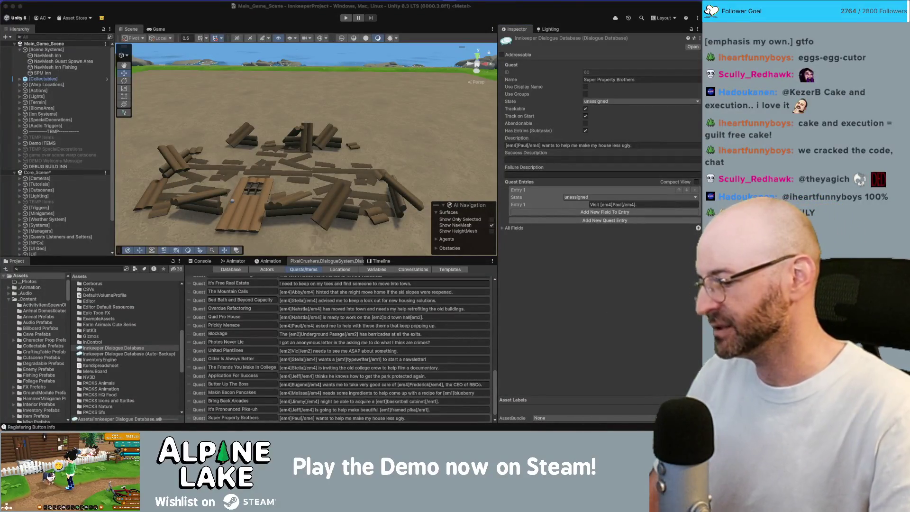